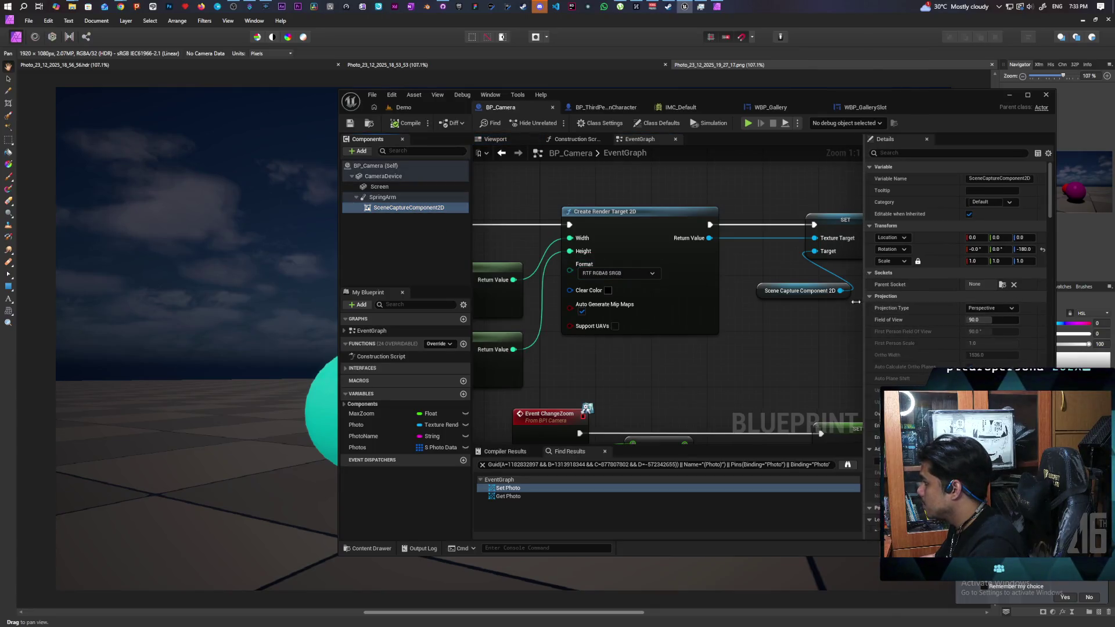
Set the SceneCaptureComponent2D Exposure Compensation to 3.0
drag(868, 301, 684, 303)
scroll(803, 366, down, 5)
scroll(802, 362, down, 6)
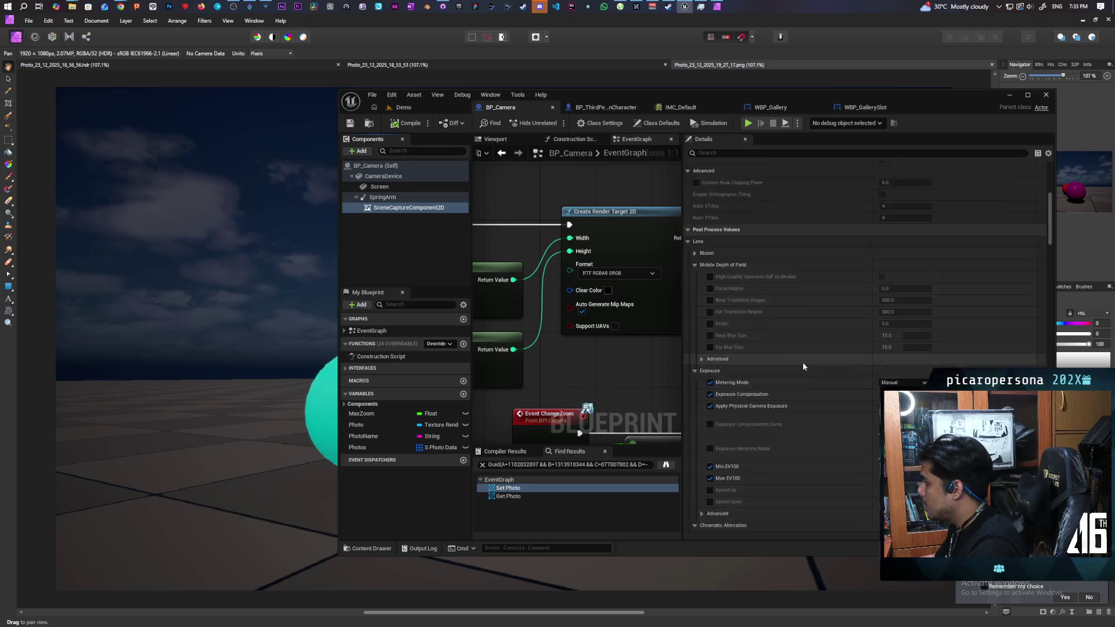
click(898, 328)
text(3)
key(Return)
Recompile BP_Camera and launch a multiplayer play test in the Demo level
click(406, 124)
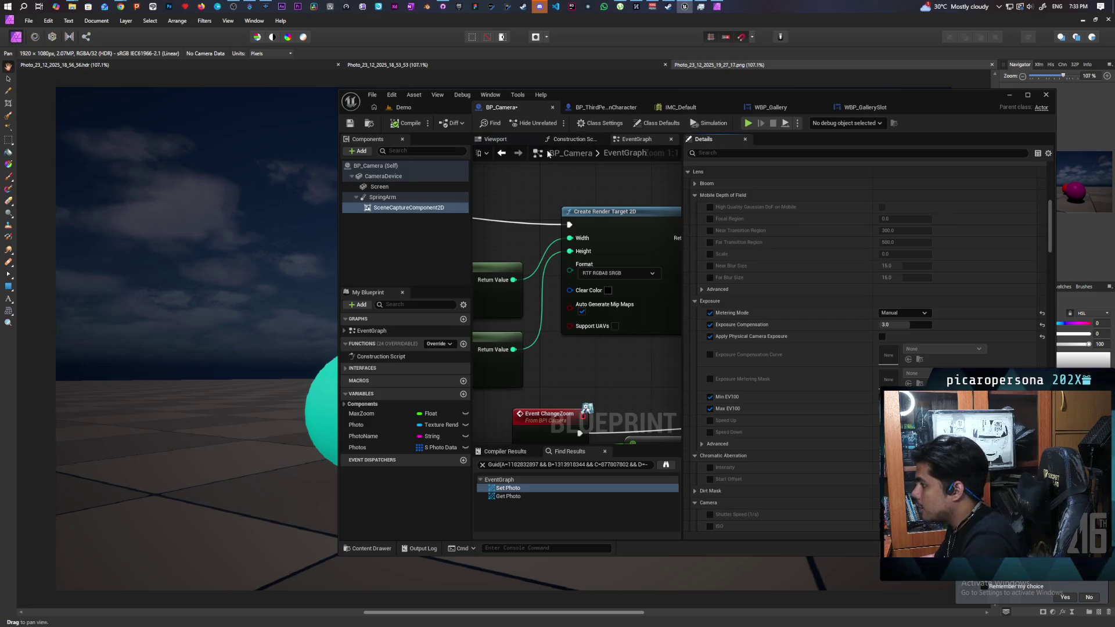
click(402, 107)
click(554, 122)
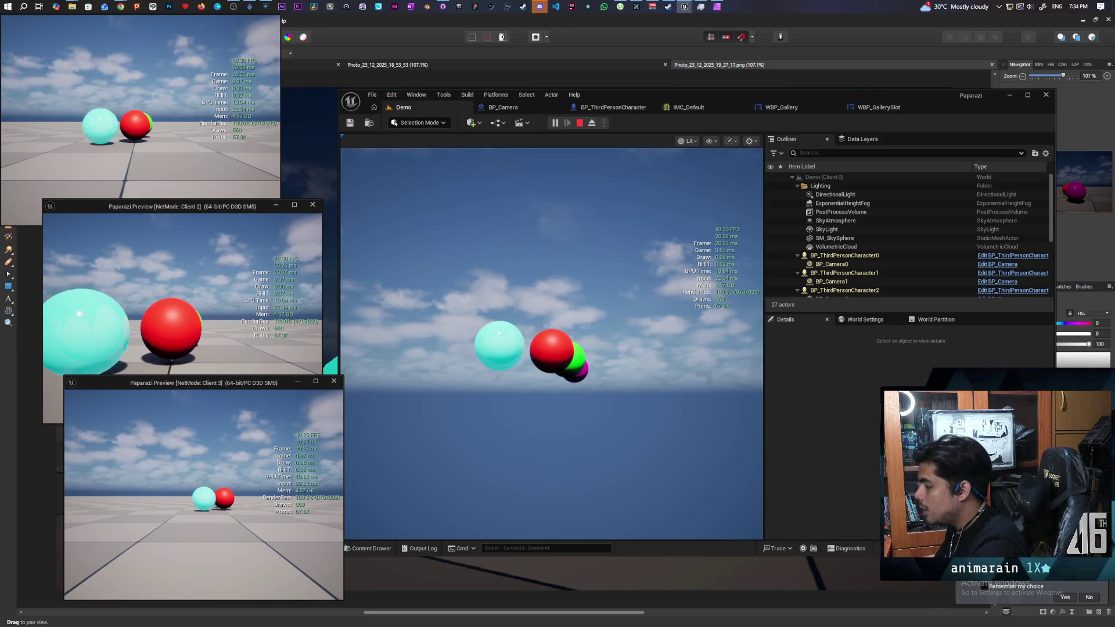
In Client 2's window, take control, raise the photo camera and walk toward the spheres
click(314, 402)
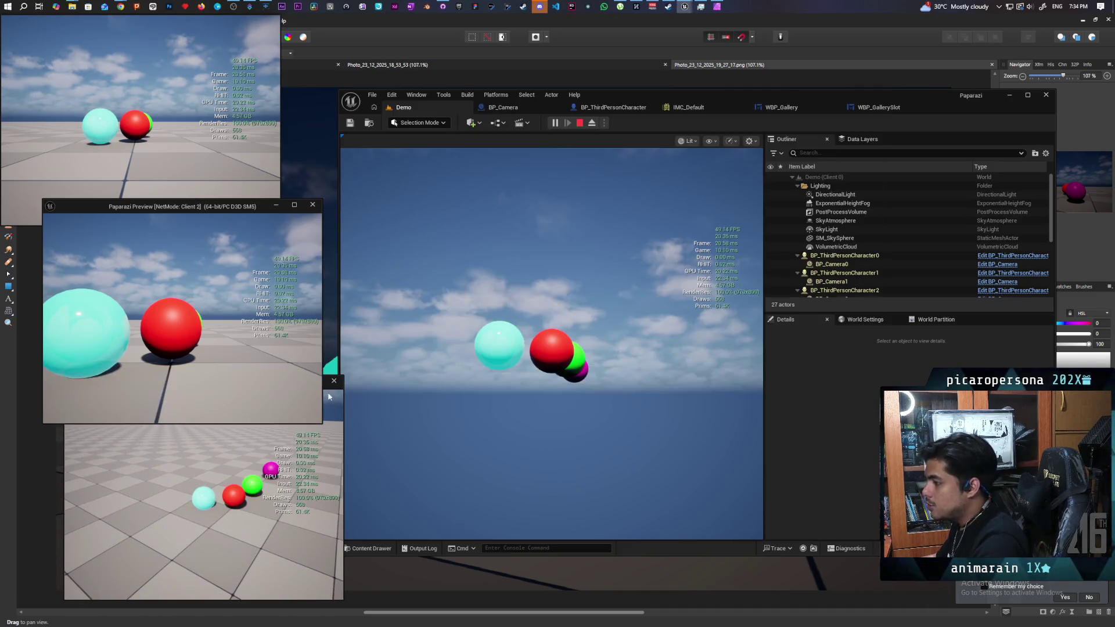
click(347, 137)
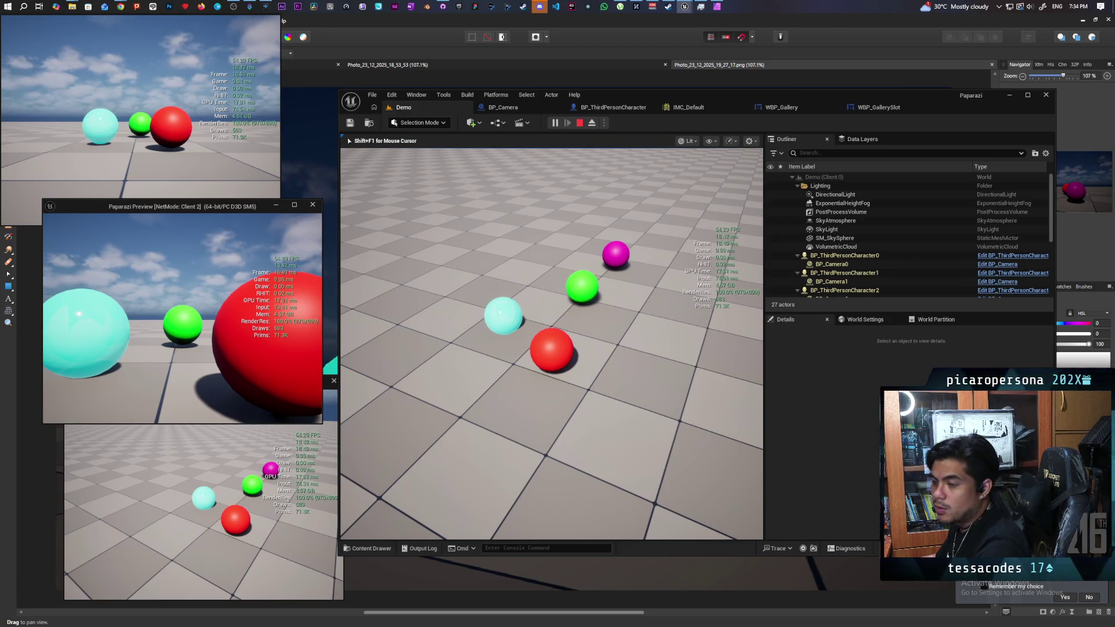
right_click(347, 137)
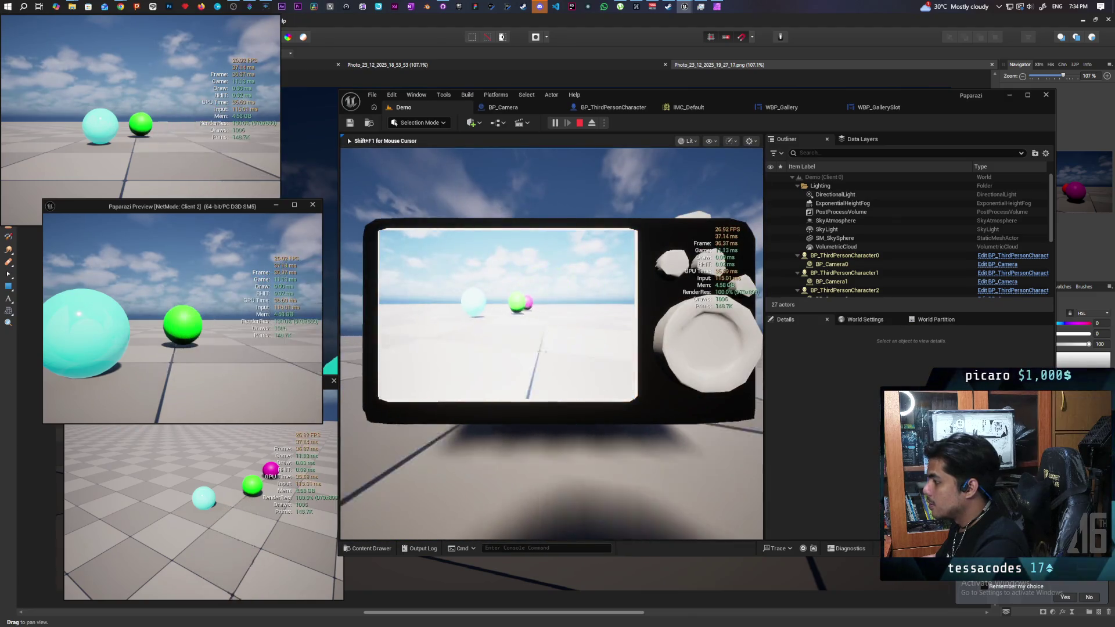
key(w)
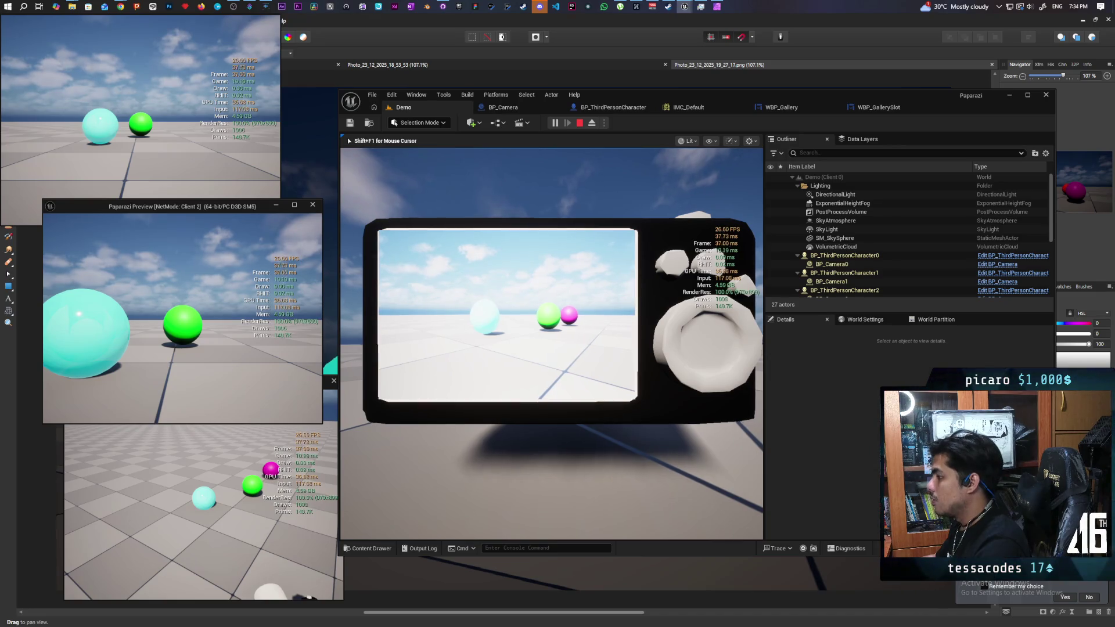
Snap the photo, check it in the gallery, and stop the play session
right_click(347, 138)
key(g)
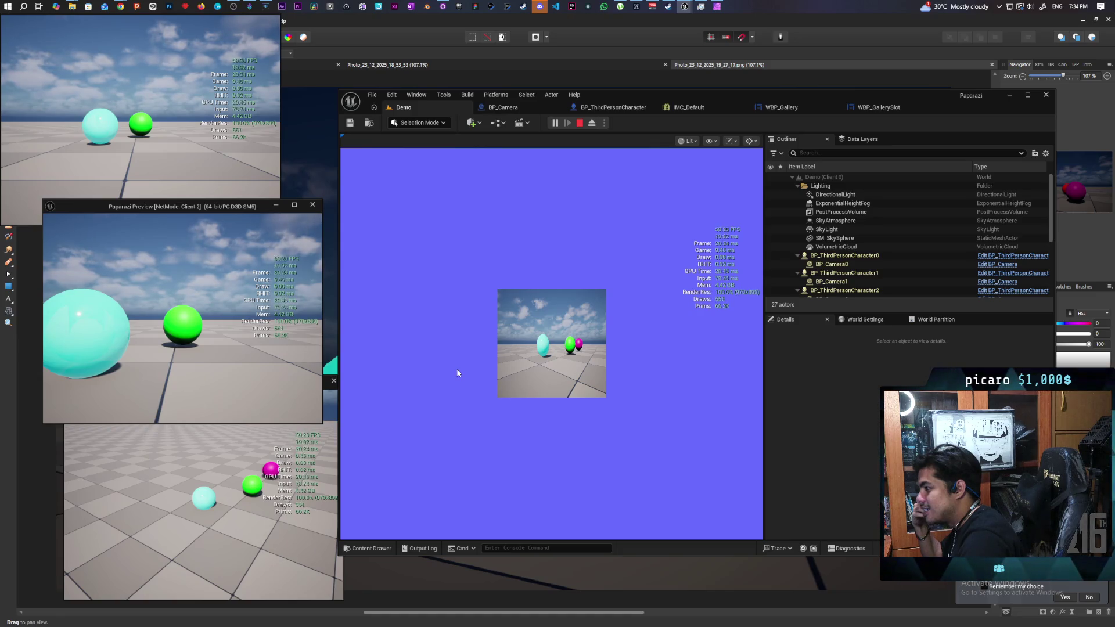
key(Escape)
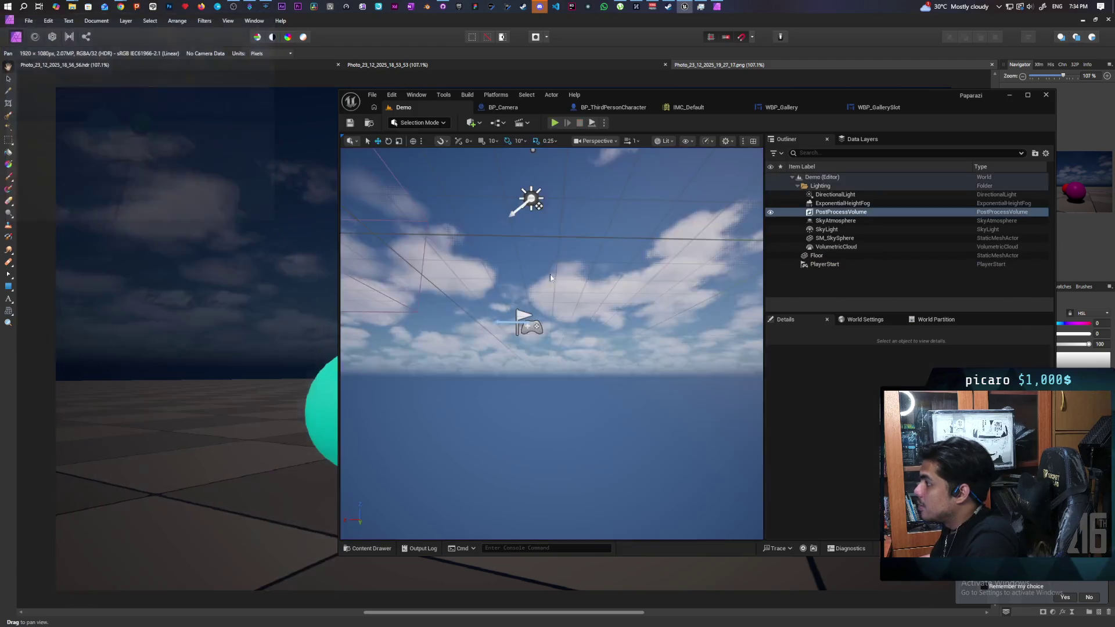
Maximize the BP_Camera editor and widen the graph around the photo-saving nodes
scroll(617, 354, down, 1)
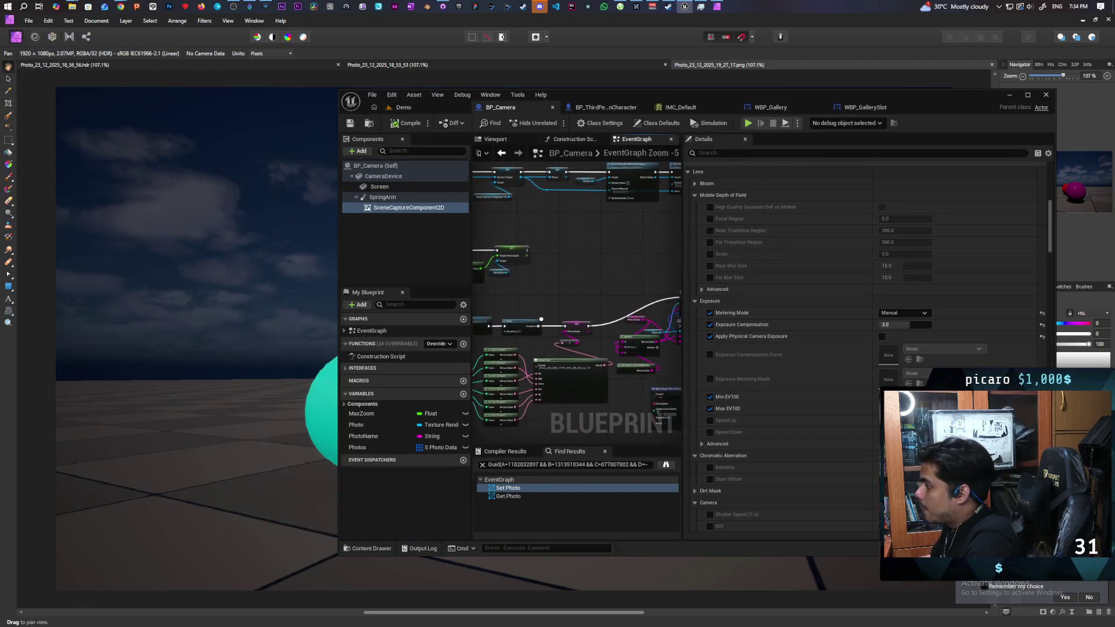
double_click(725, 93)
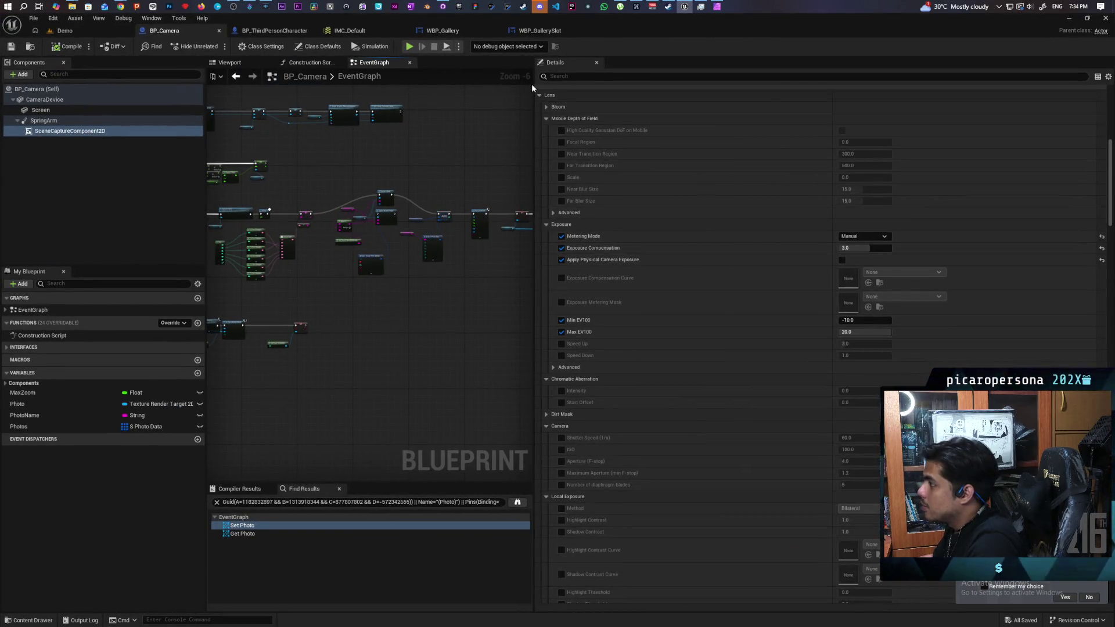
drag(535, 94, 809, 93)
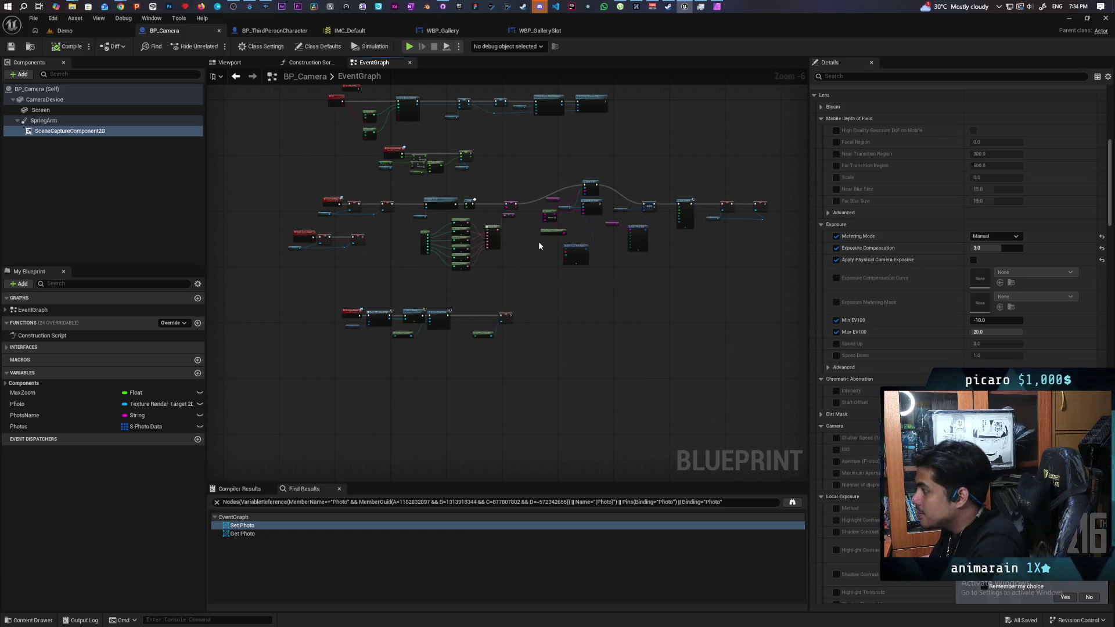
scroll(570, 247, up, 6)
drag(576, 254, 502, 342)
drag(646, 335, 611, 329)
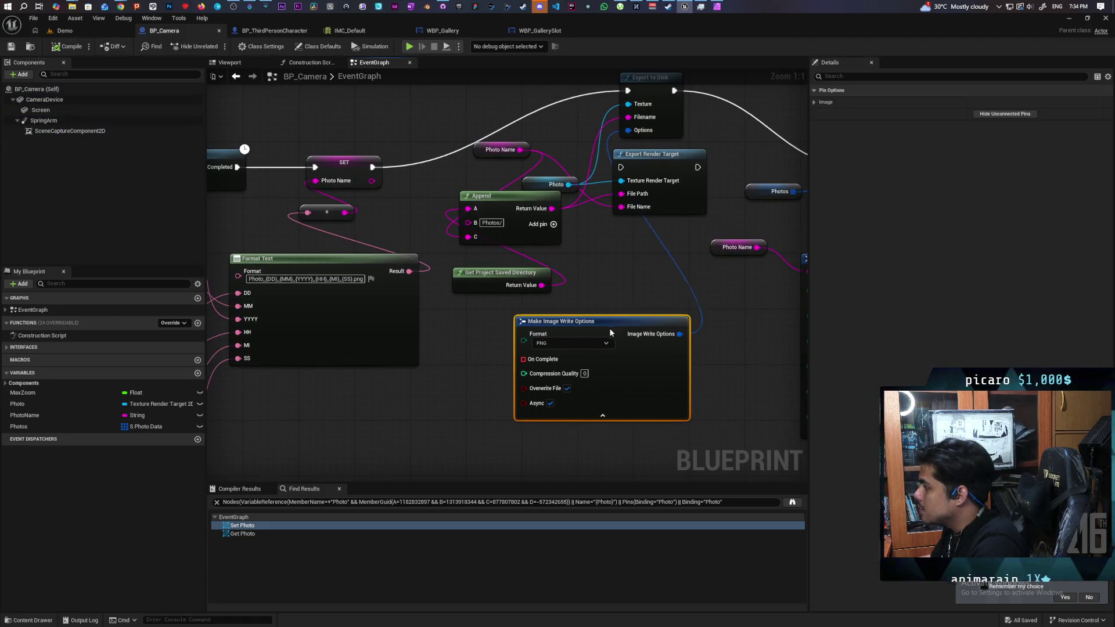
Delete the Export Render Target node from the photo-saving graph
click(378, 280)
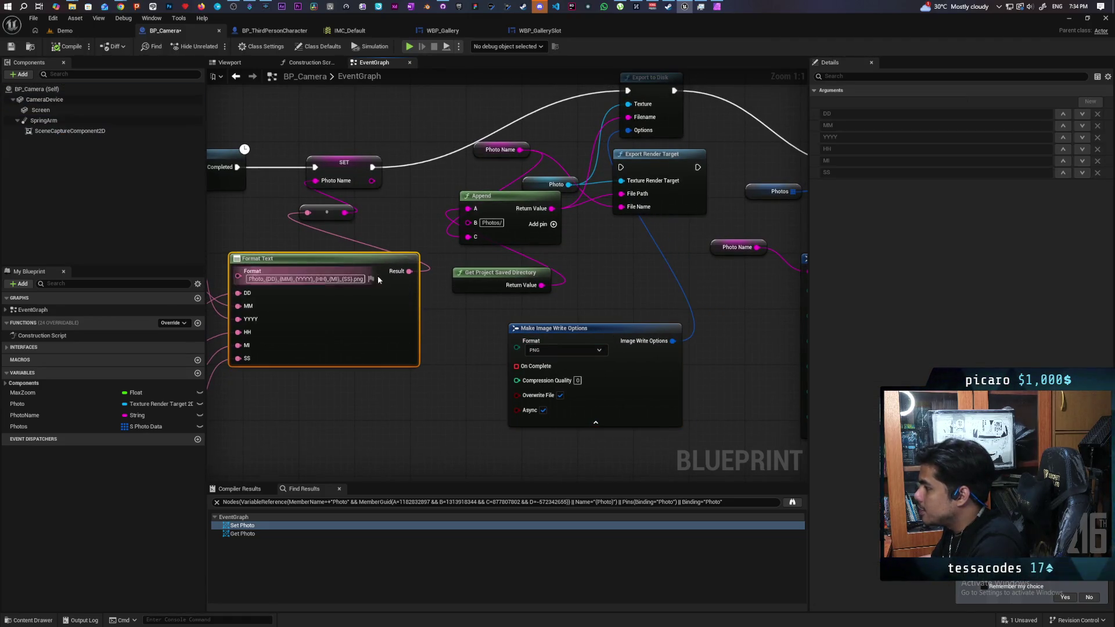
drag(391, 306, 502, 337)
click(651, 348)
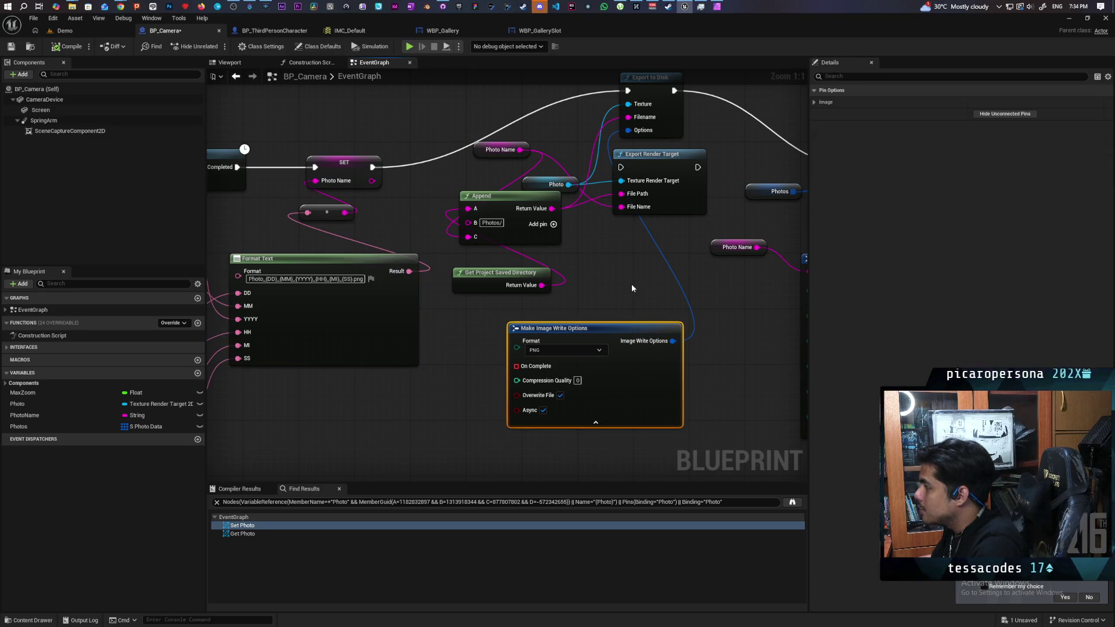
drag(629, 276, 614, 328)
click(637, 243)
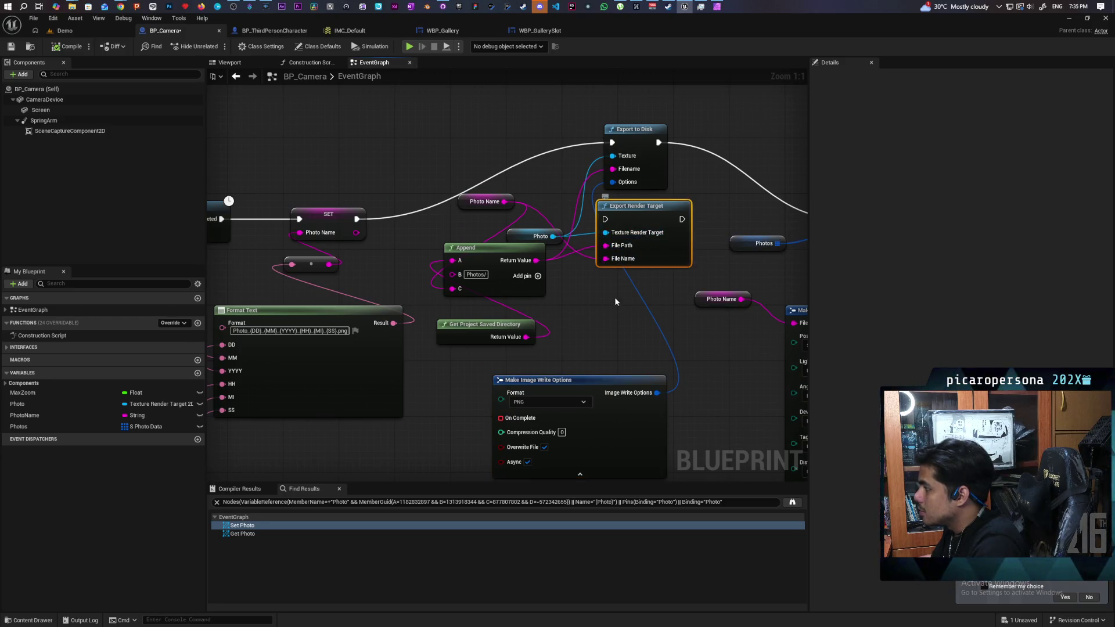
key(Delete)
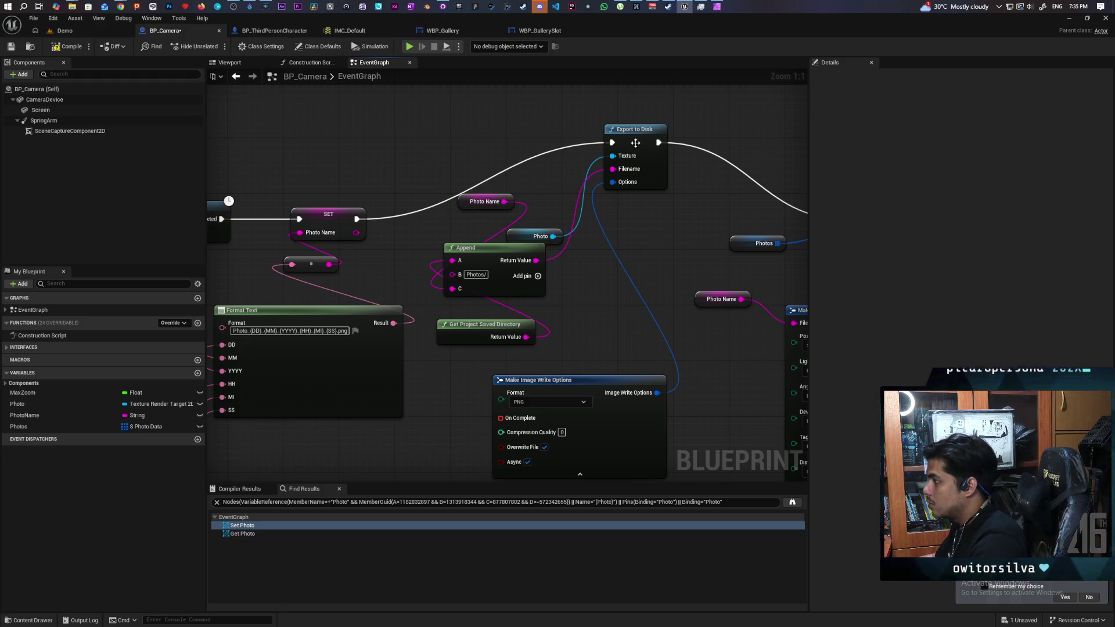
Tidy the saving nodes and confirm the Append node's 'Photos/' path
drag(637, 134, 643, 211)
mouse_move(596, 323)
mouse_down()
mouse_move(458, 298)
mouse_move(586, 302)
mouse_up()
drag(487, 327, 607, 301)
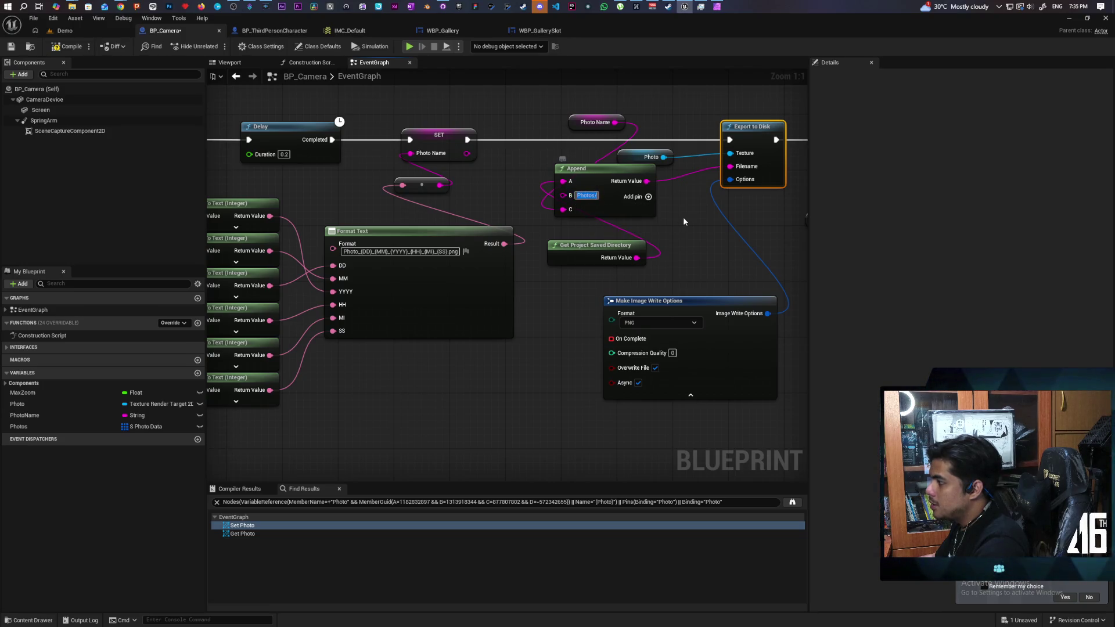
click(577, 195)
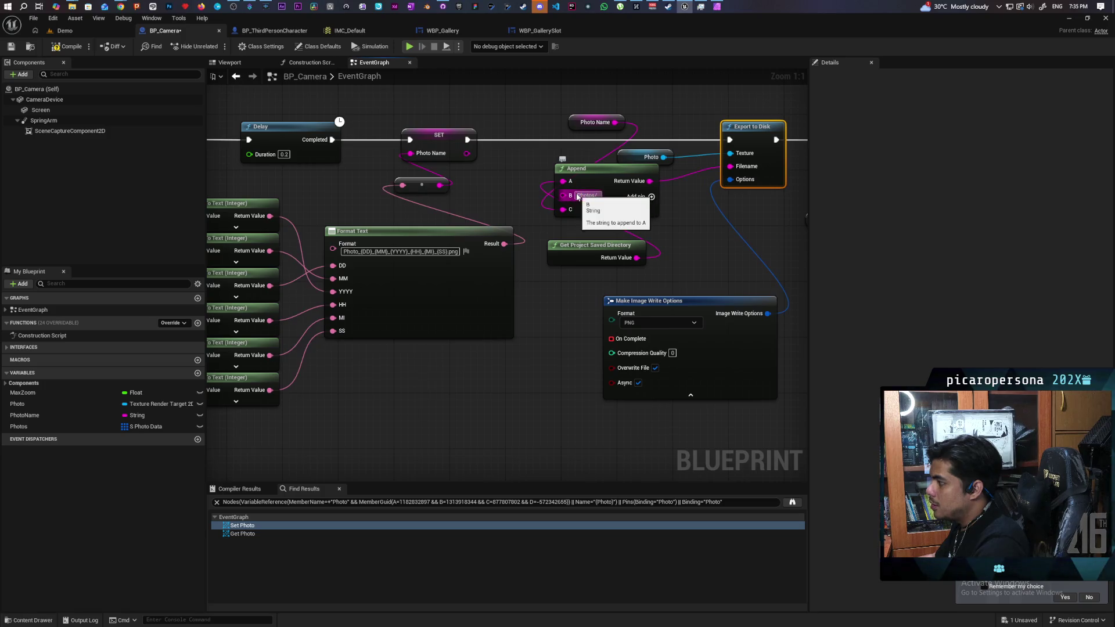
click(581, 314)
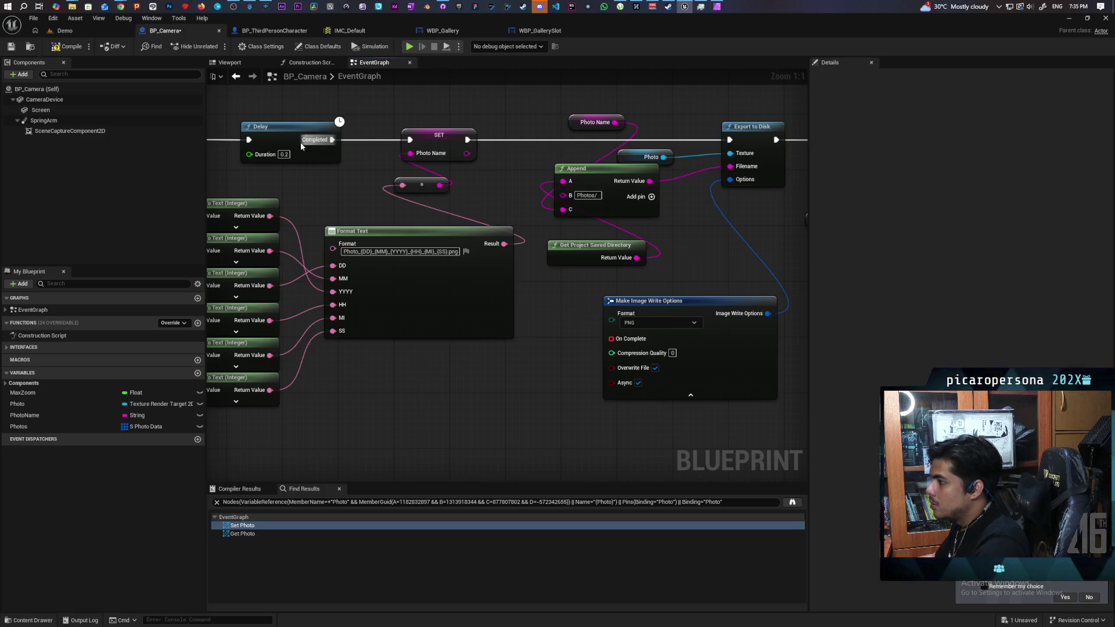
Recompile and save BP_Camera, then open the WBP_GallerySlot graph
click(68, 49)
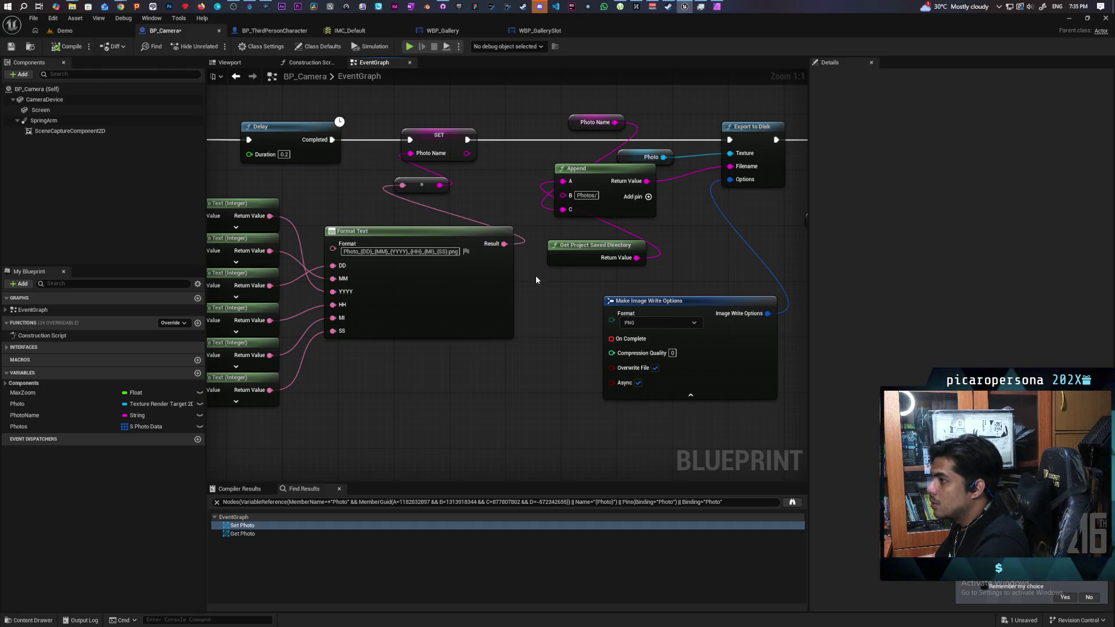
key(ctrl+s)
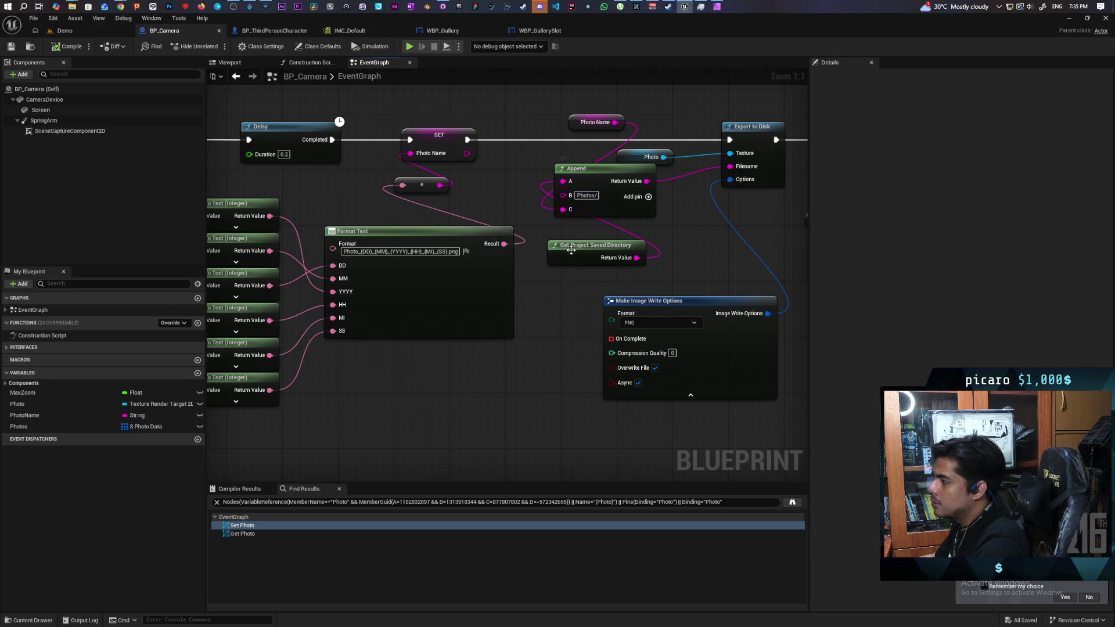
click(532, 31)
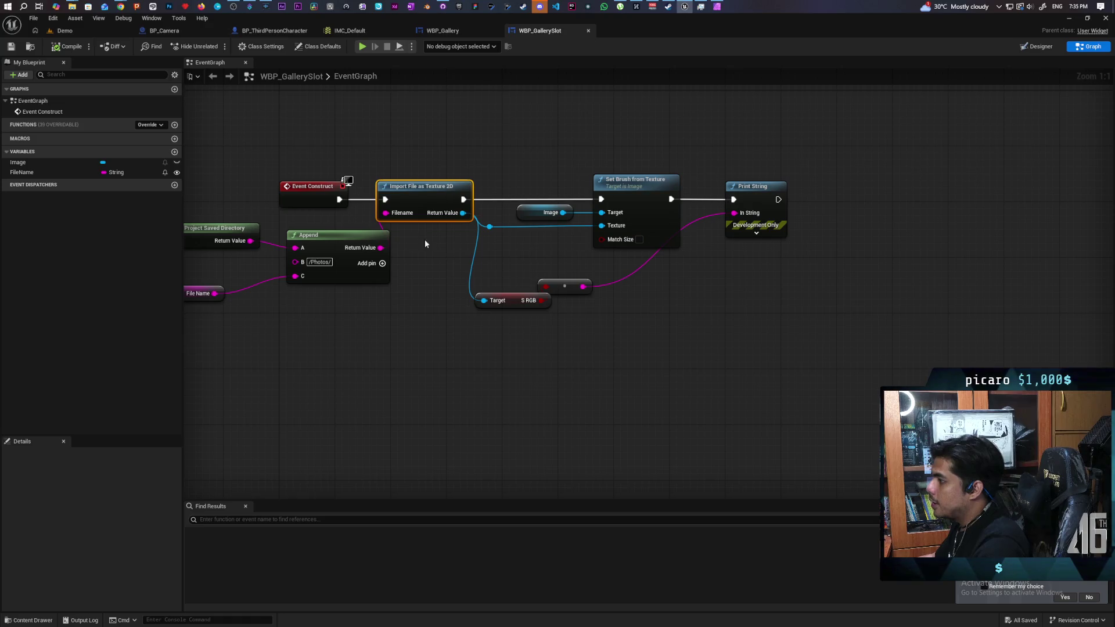
drag(435, 263, 562, 217)
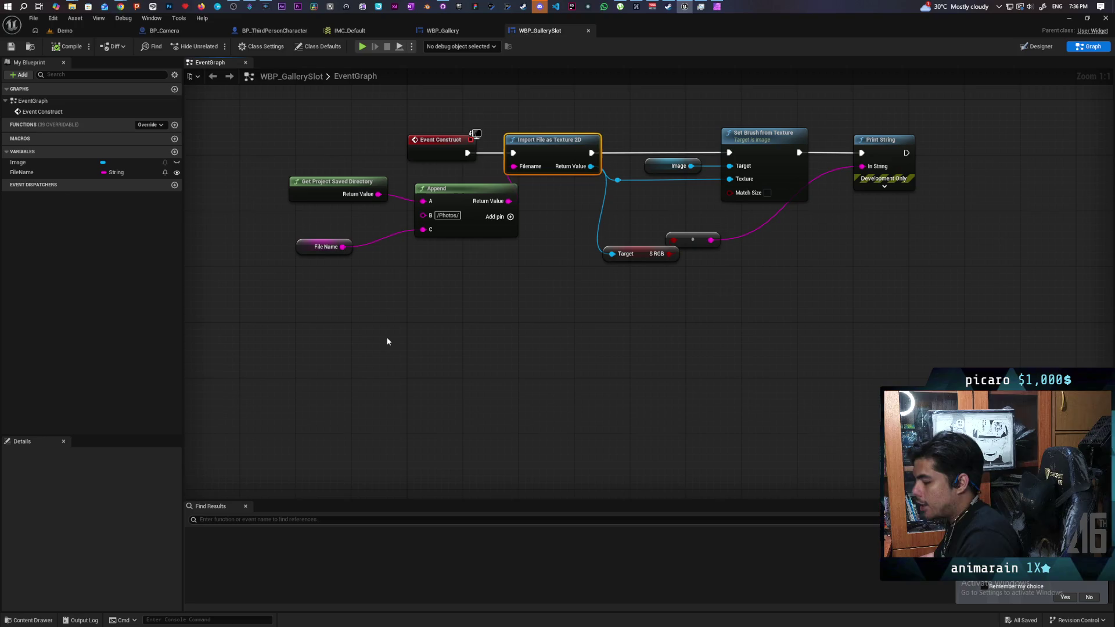
Review the scene capture component's settings in BP_Camera
click(167, 30)
click(76, 133)
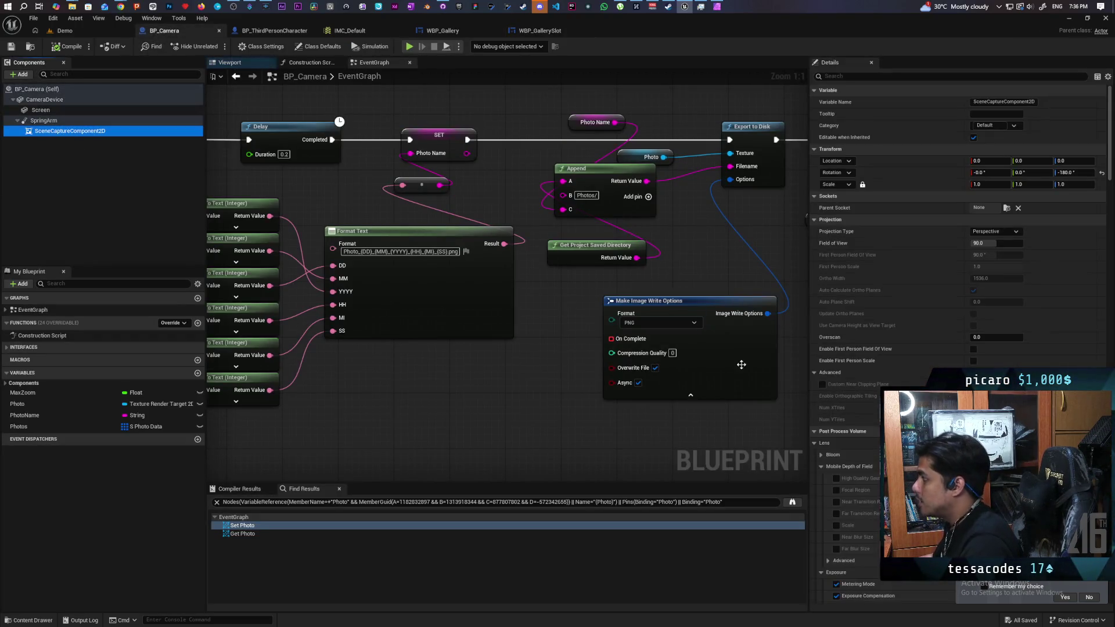
scroll(890, 349, down, 5)
scroll(894, 343, down, 5)
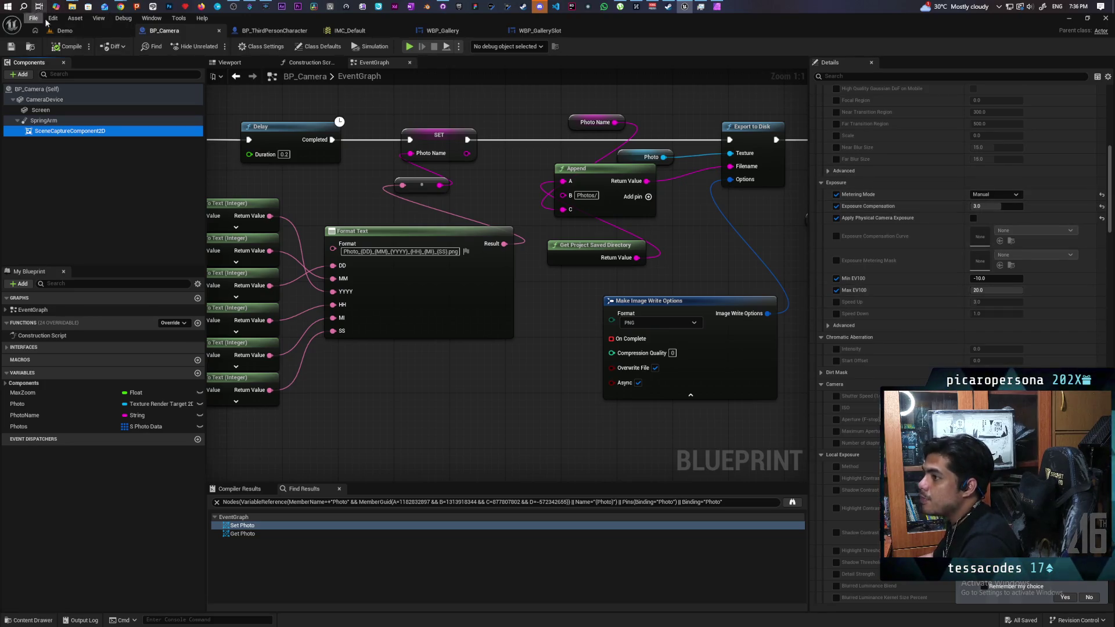
click(65, 30)
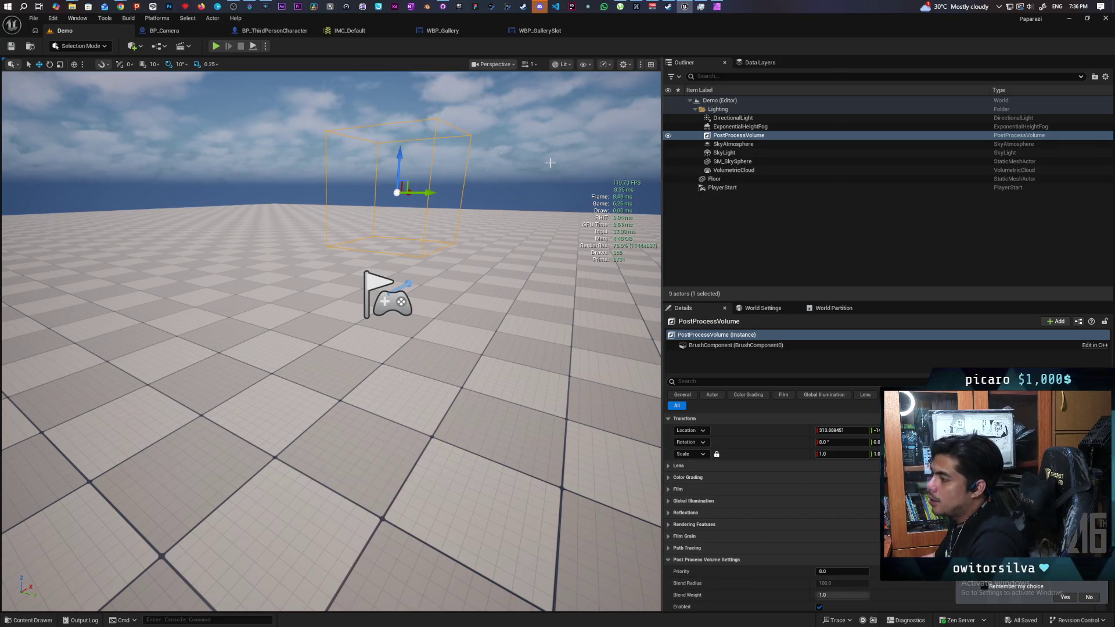
Select the Screen component and open its Element 0 material, M_CameraView
click(189, 29)
click(37, 132)
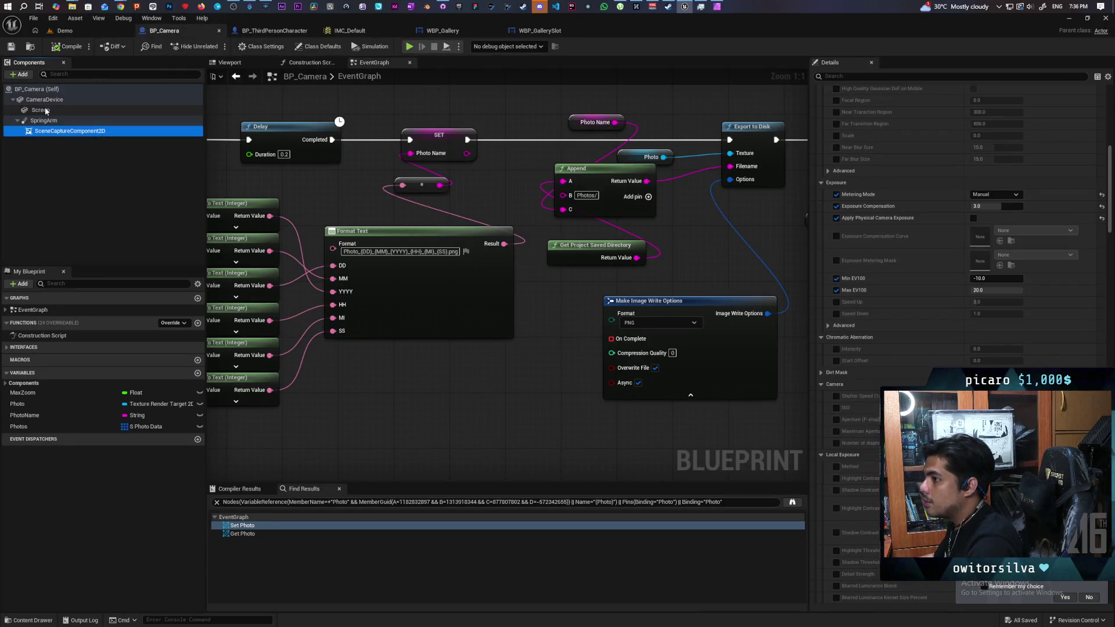
click(41, 110)
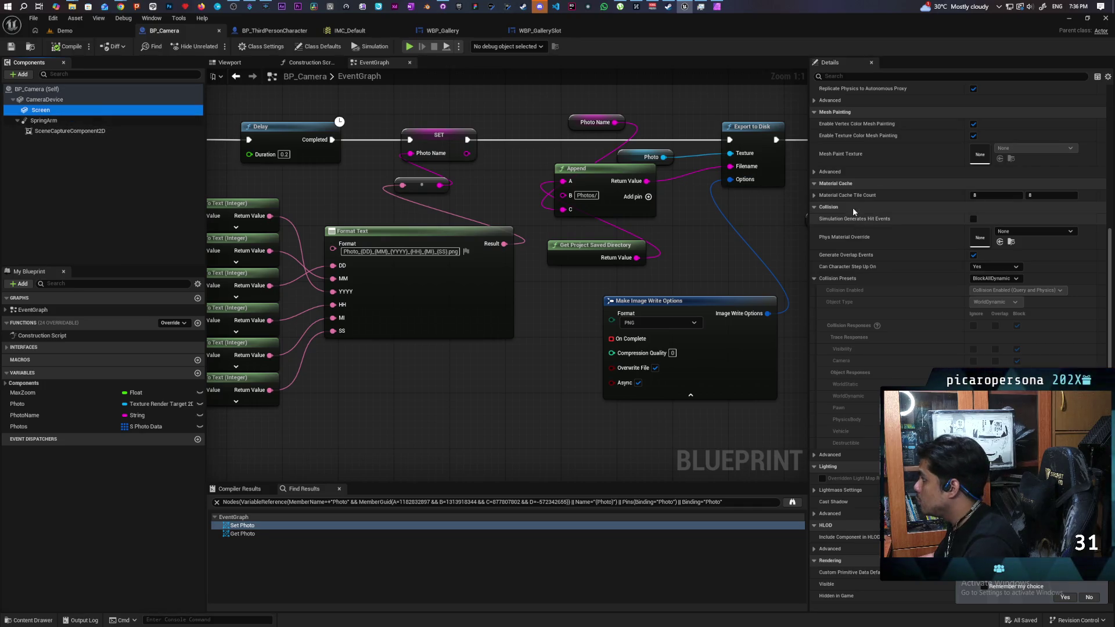
scroll(881, 186, up, 5)
scroll(882, 165, up, 5)
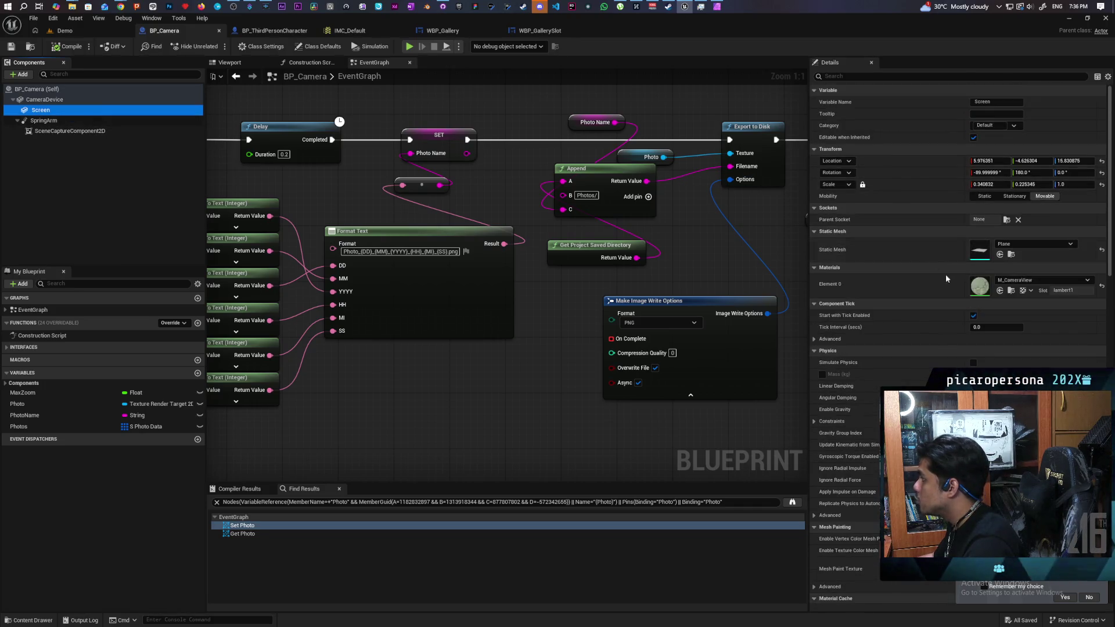
click(985, 291)
double_click(986, 291)
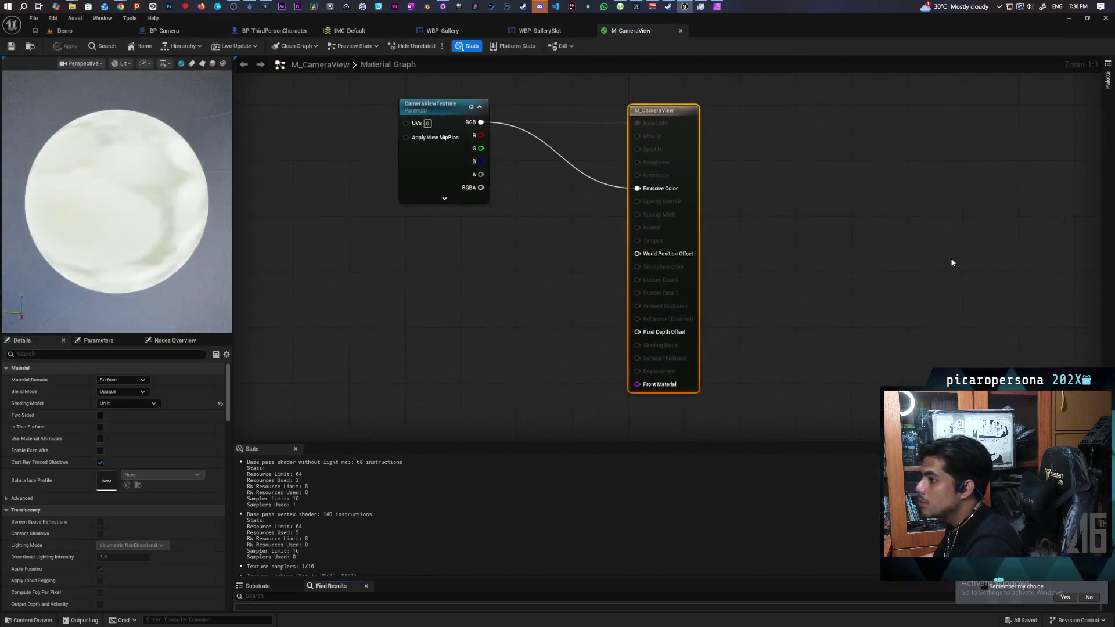
Add a Multiply node routing CameraViewTexture RGB into Emissive Color
drag(571, 322, 619, 336)
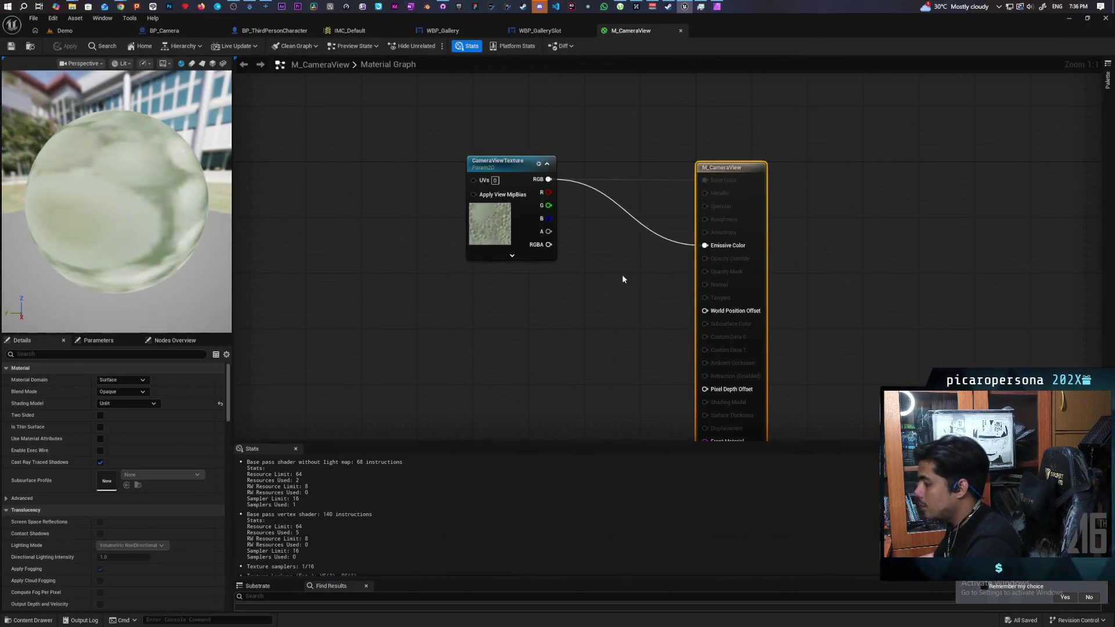
click(607, 255)
drag(616, 260, 598, 231)
mouse_move(549, 180)
mouse_down()
mouse_move(592, 243)
mouse_move(705, 245)
mouse_move(677, 217)
mouse_move(683, 193)
mouse_up()
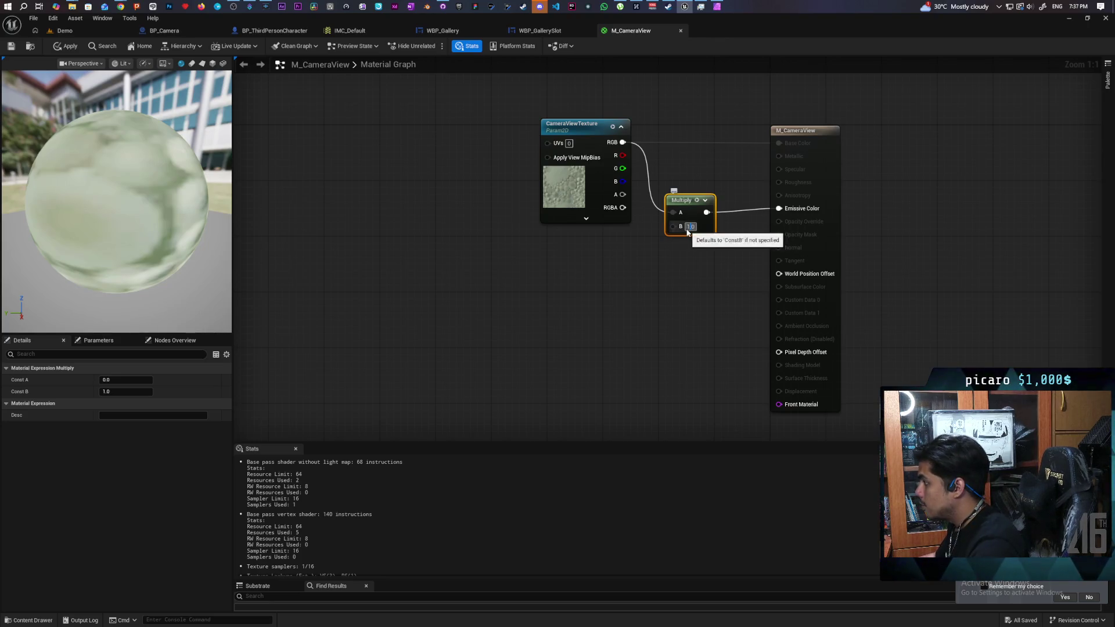
Set the Multiply's B value to 0.0125 and apply the material
text(0.0125)
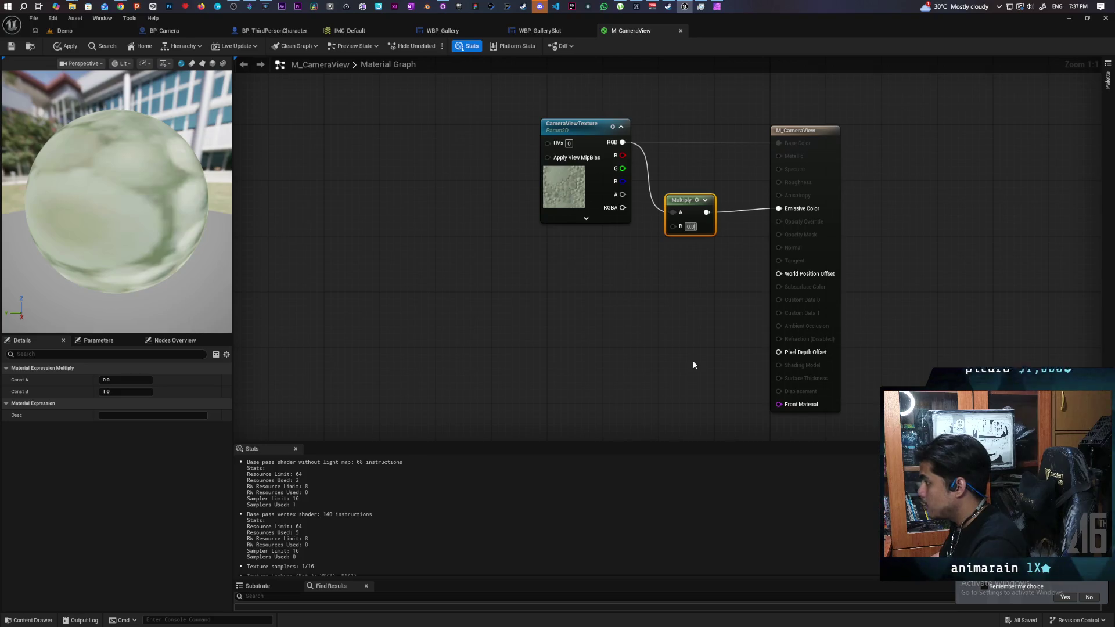
key(Return)
click(693, 365)
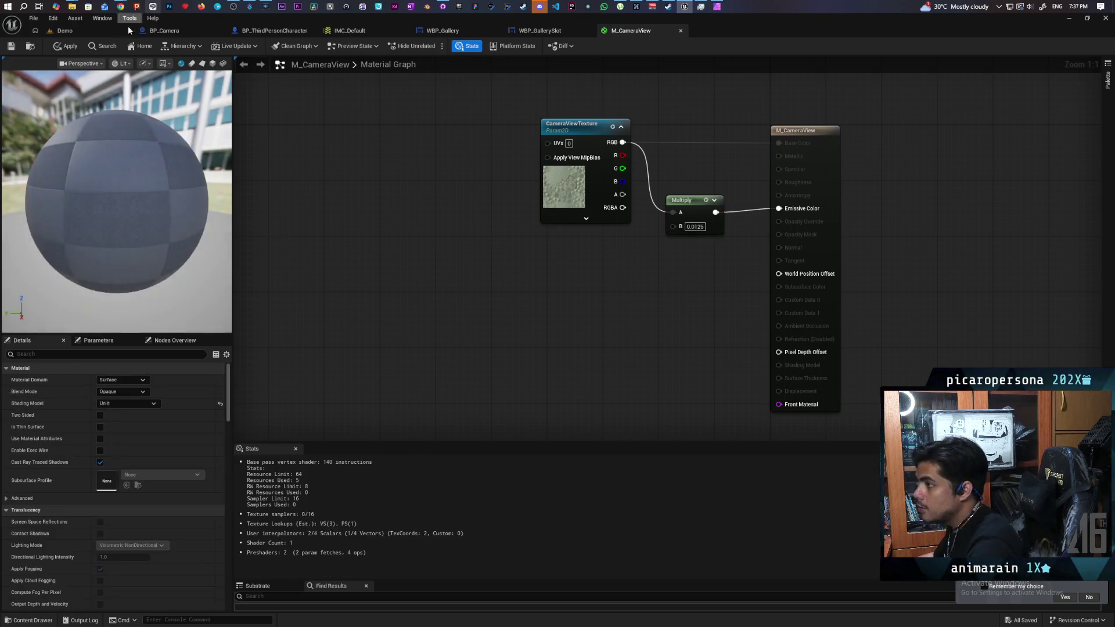
click(66, 46)
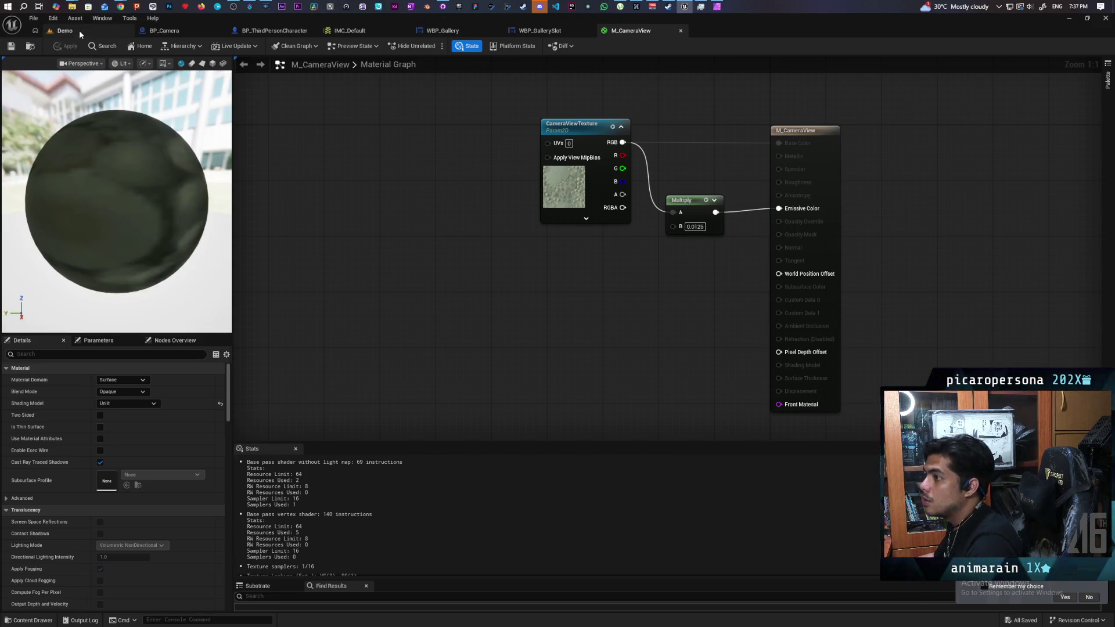
click(79, 31)
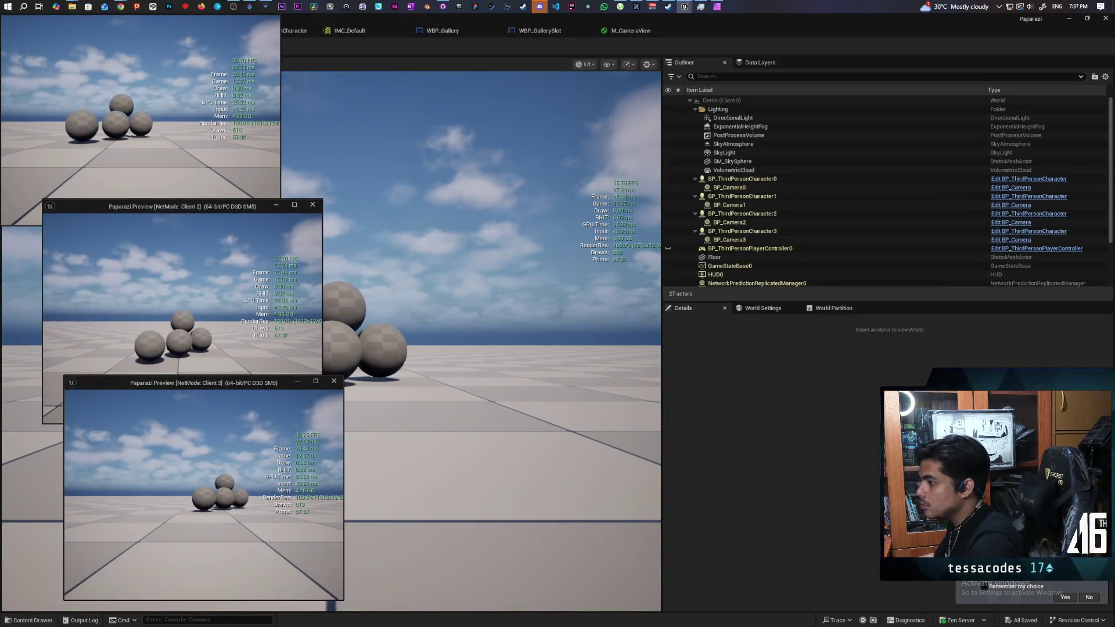
Photograph the coloured spheres in the playtest, view the shot, then stop and return to BP_Camera
key(alt+Tab)
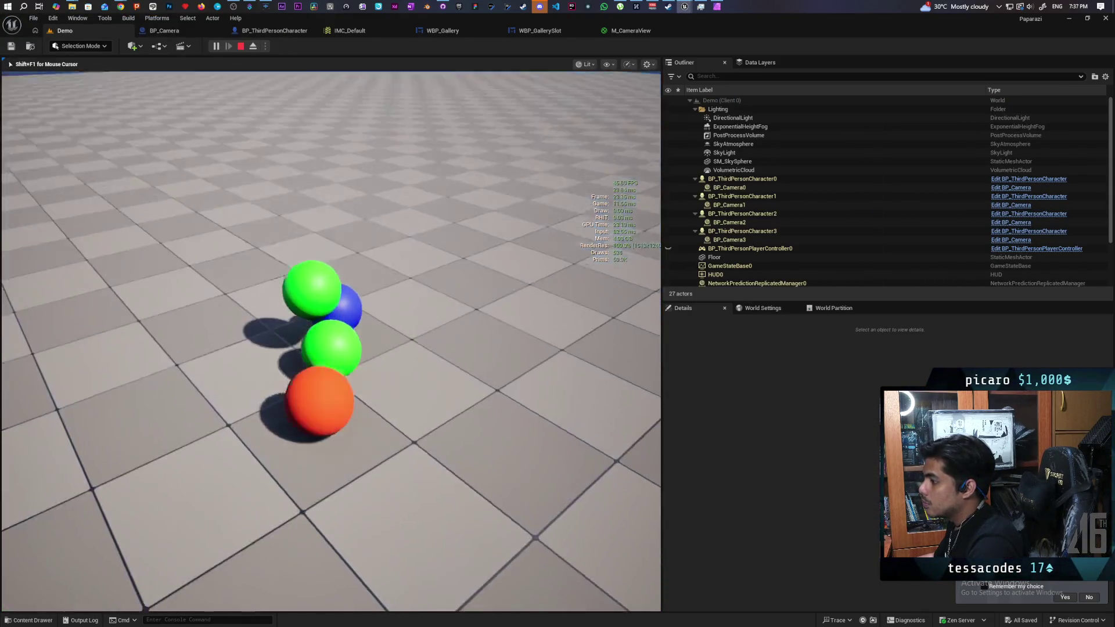
key(e)
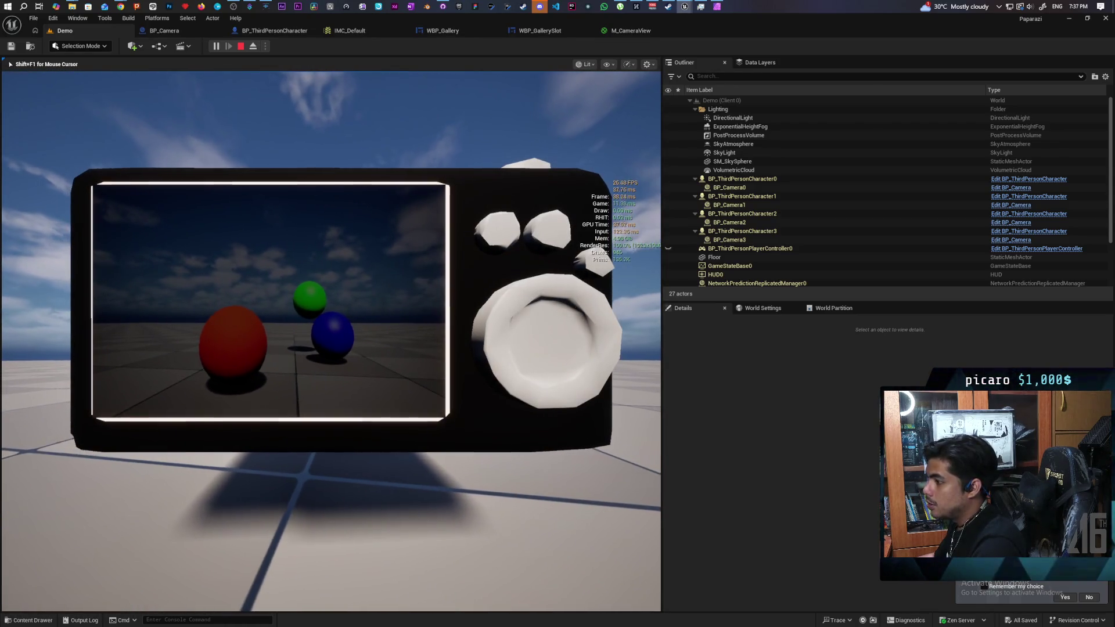
click(511, 256)
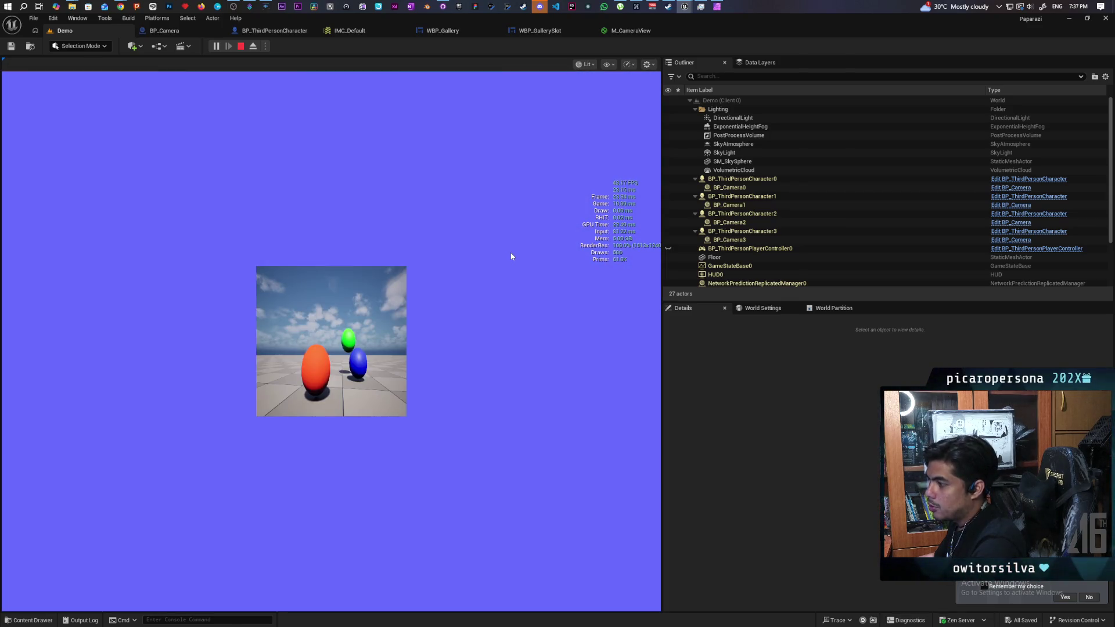
key(Escape)
click(189, 38)
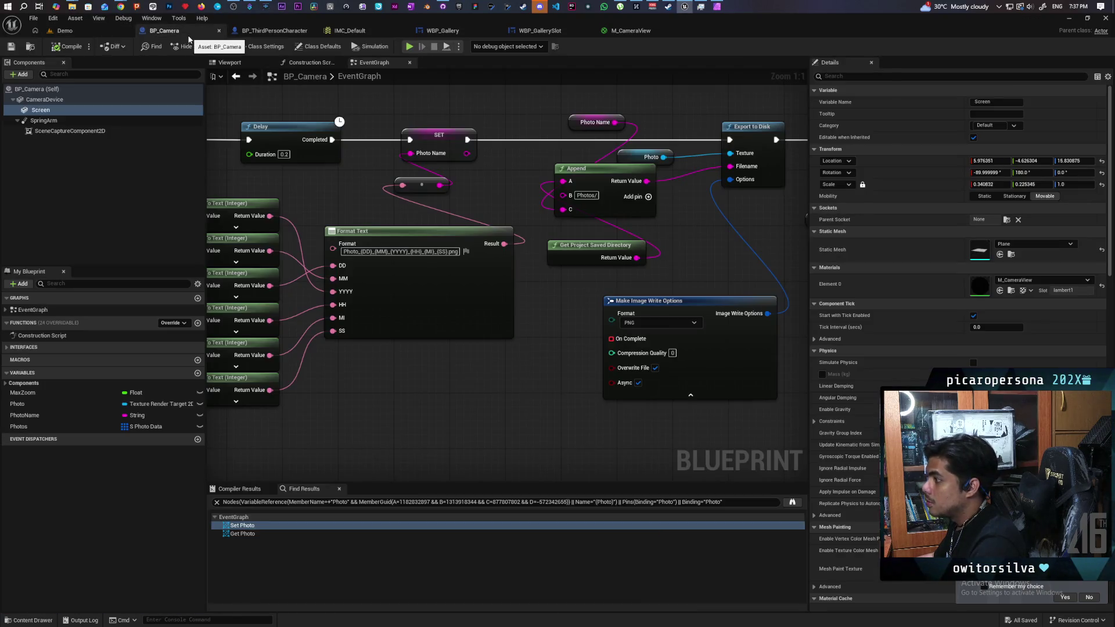
Change M_CameraView's Multiply value to 0.03, apply it, and save
click(615, 33)
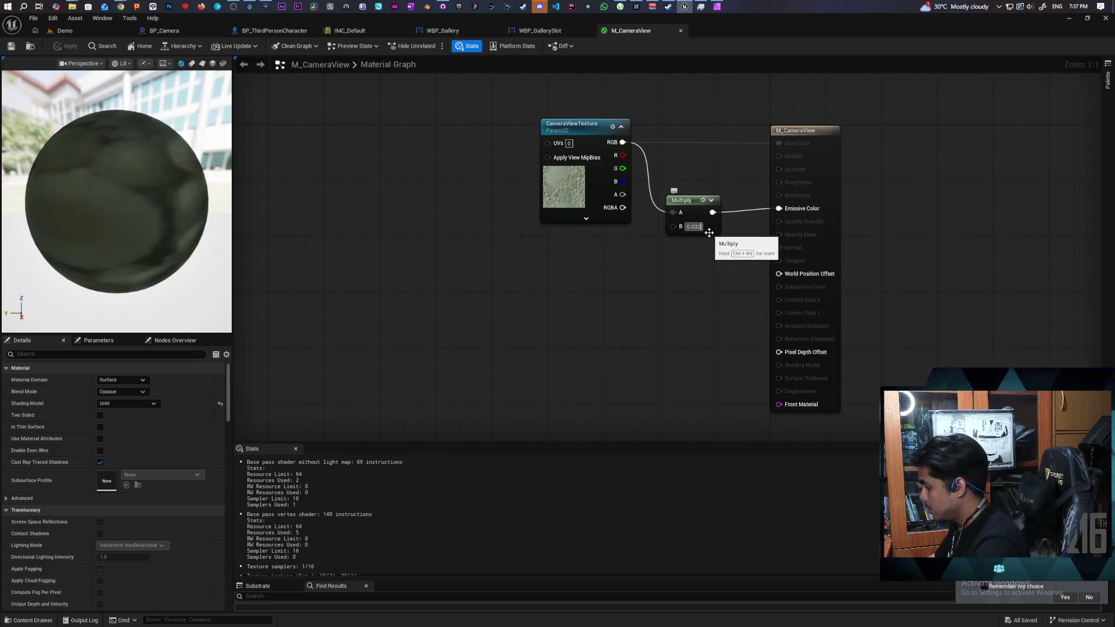
key(Return)
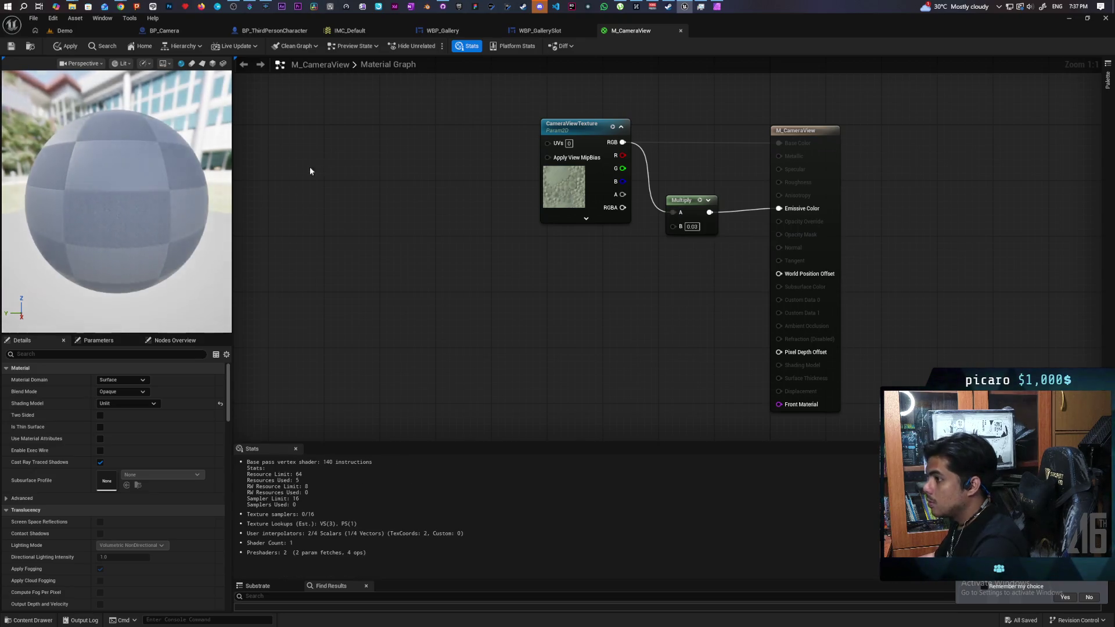
click(68, 46)
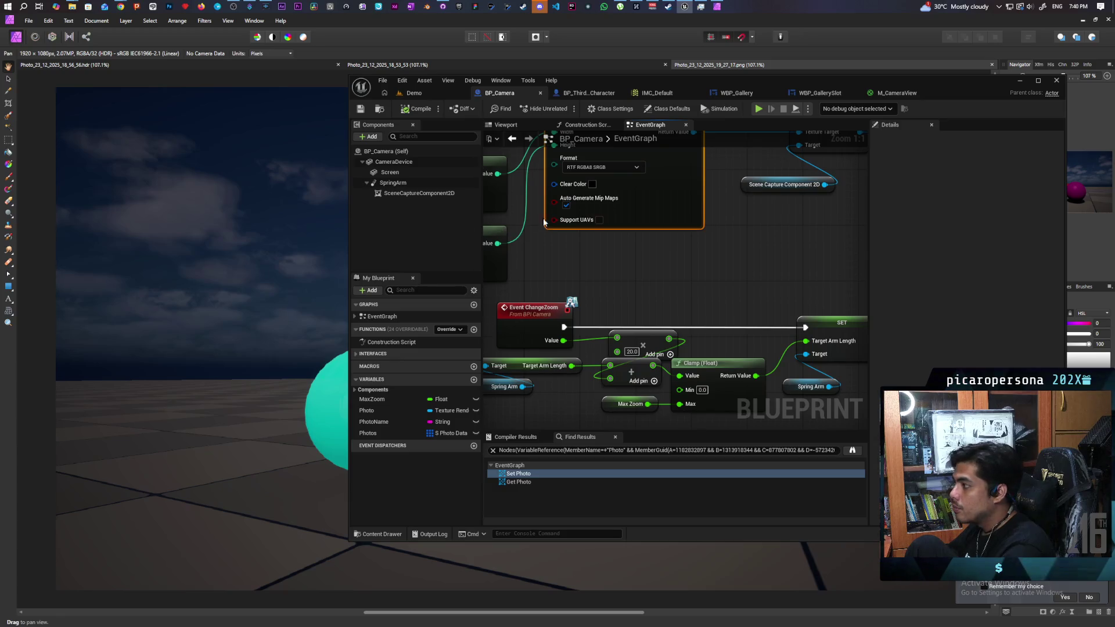
click(361, 110)
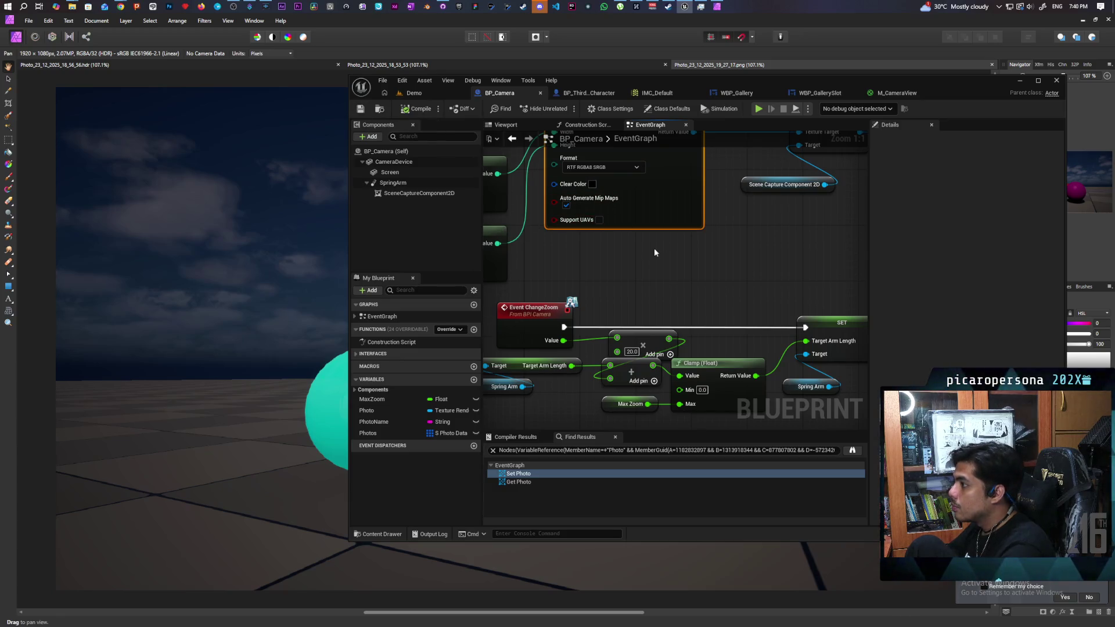
Run a multiplayer playtest in Demo, stop it, and return to M_CameraView
click(436, 94)
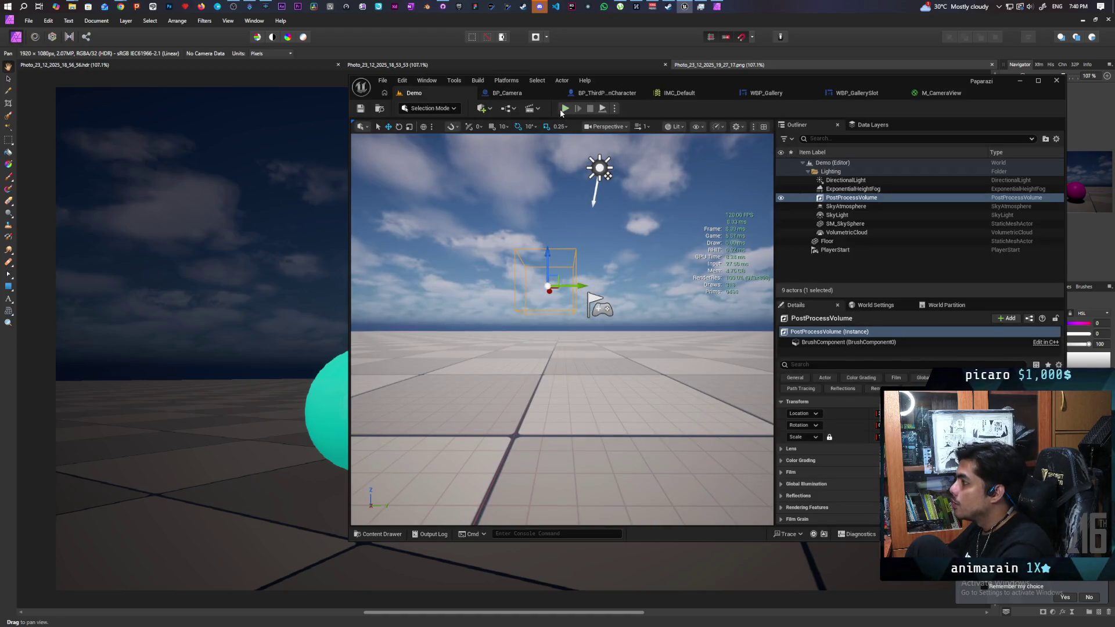
key(alt+p)
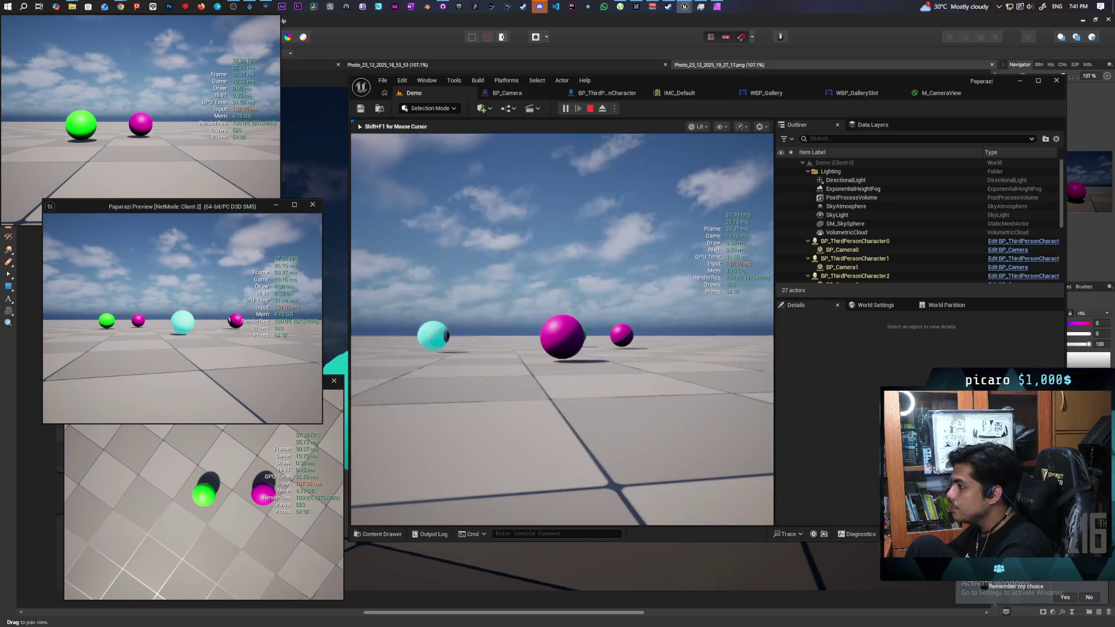
key(Escape)
click(934, 96)
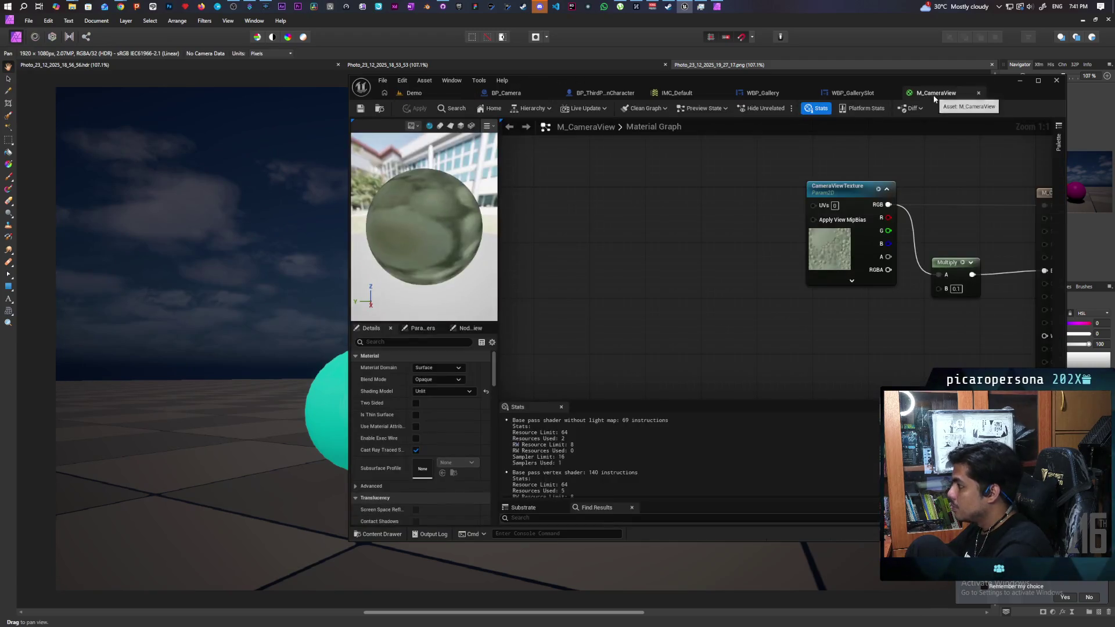
Set the screen material's Multiply value to 0.5 and apply it
drag(853, 285, 844, 315)
scroll(844, 315, down, 1)
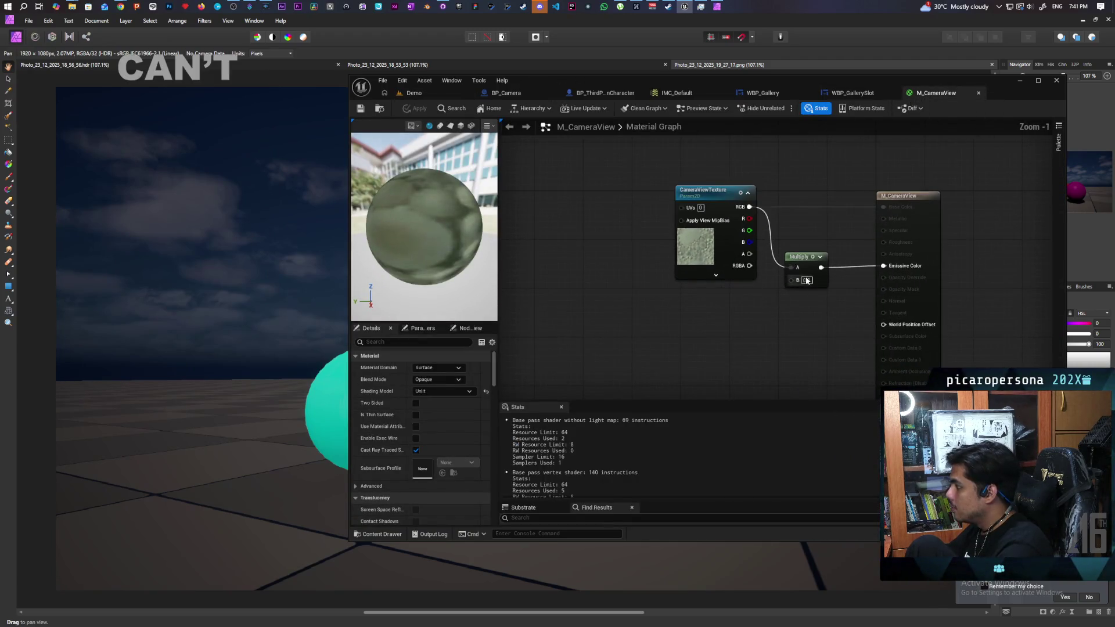
text(0.5)
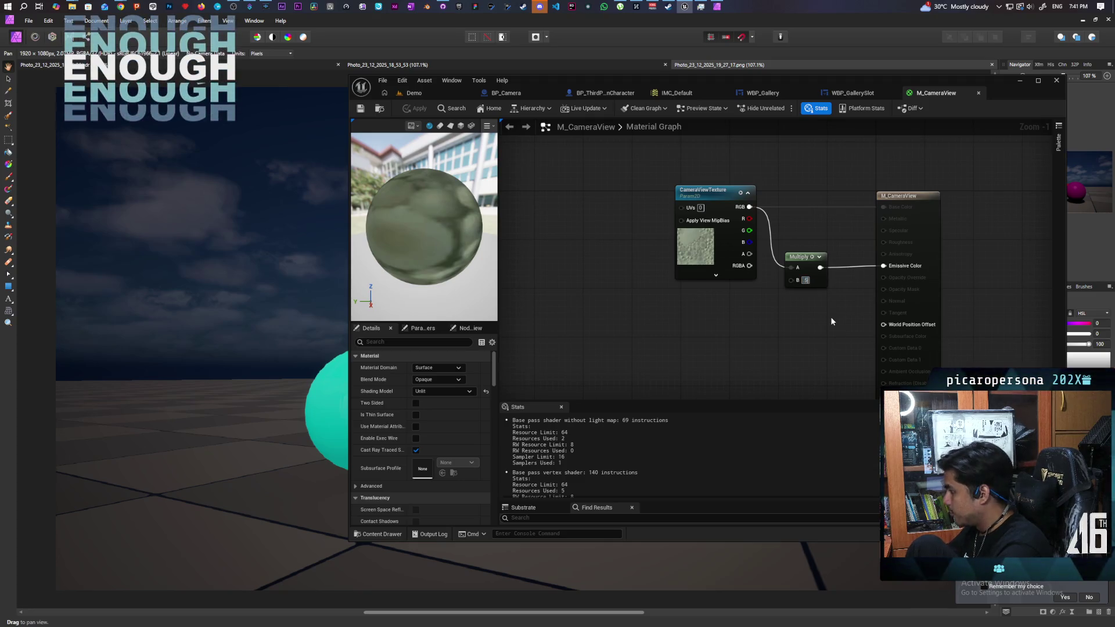
key(Return)
click(414, 109)
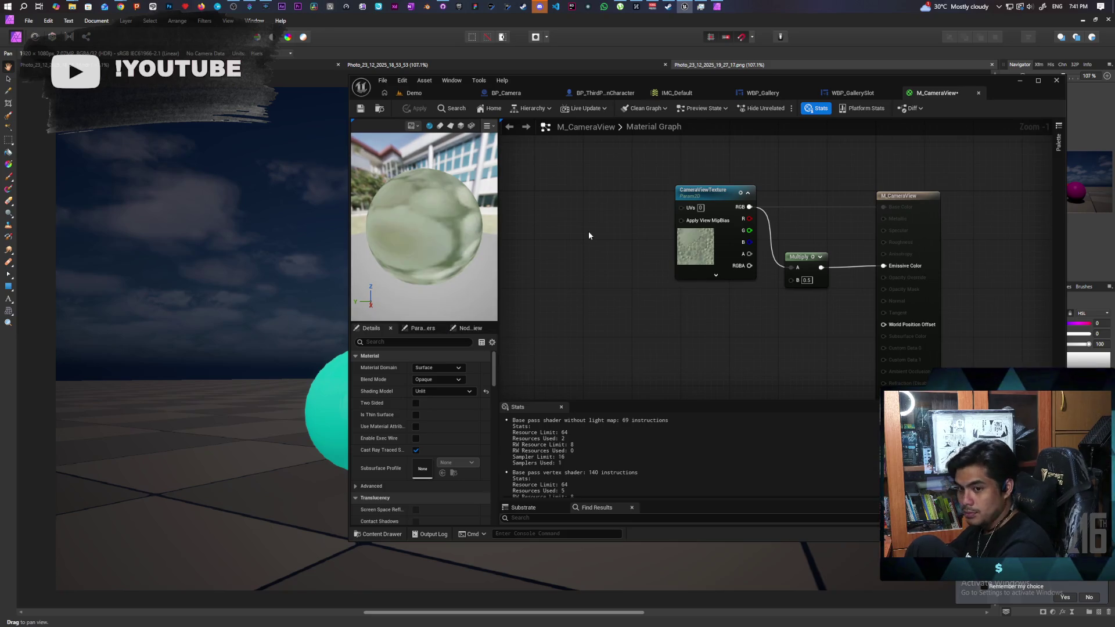
Playtest the 0.5 multiplier in the Demo level, then stop
click(415, 93)
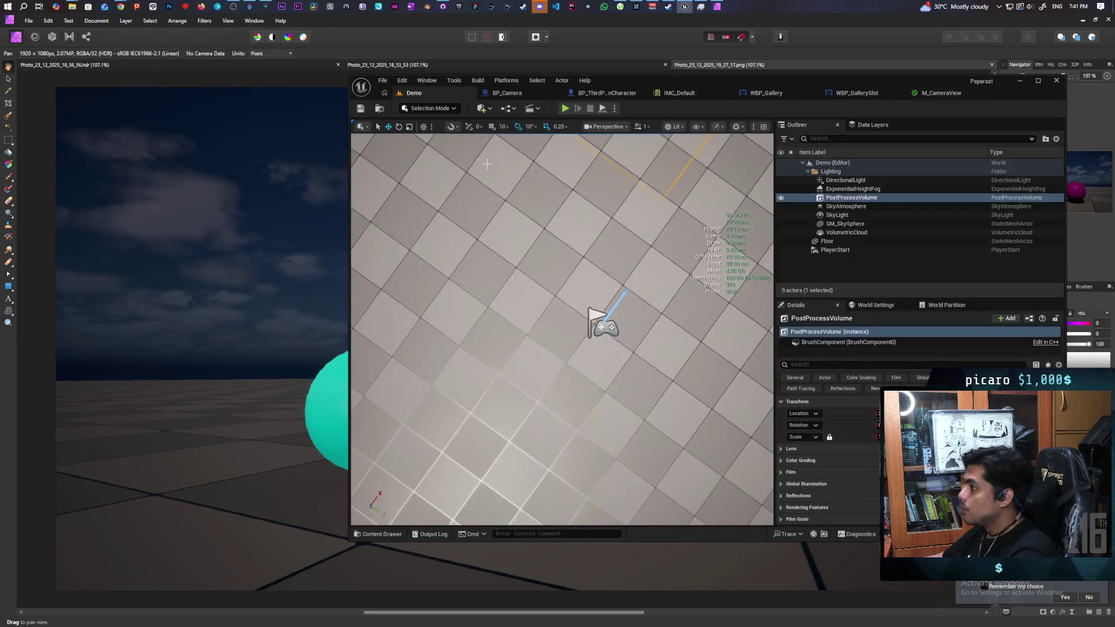
key(alt+p)
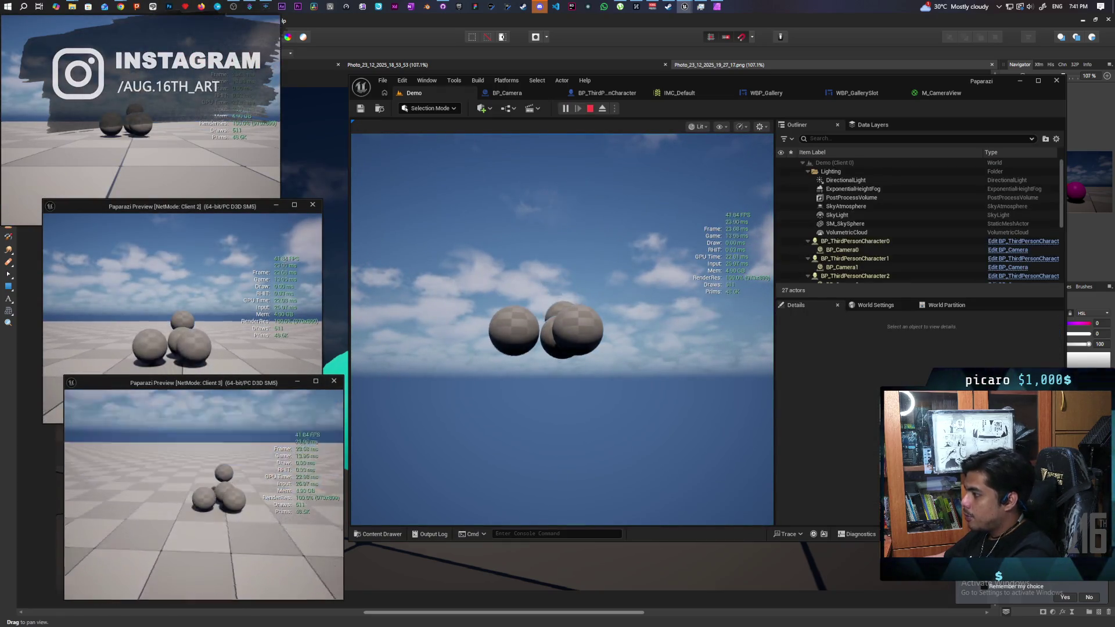
key(alt+Tab)
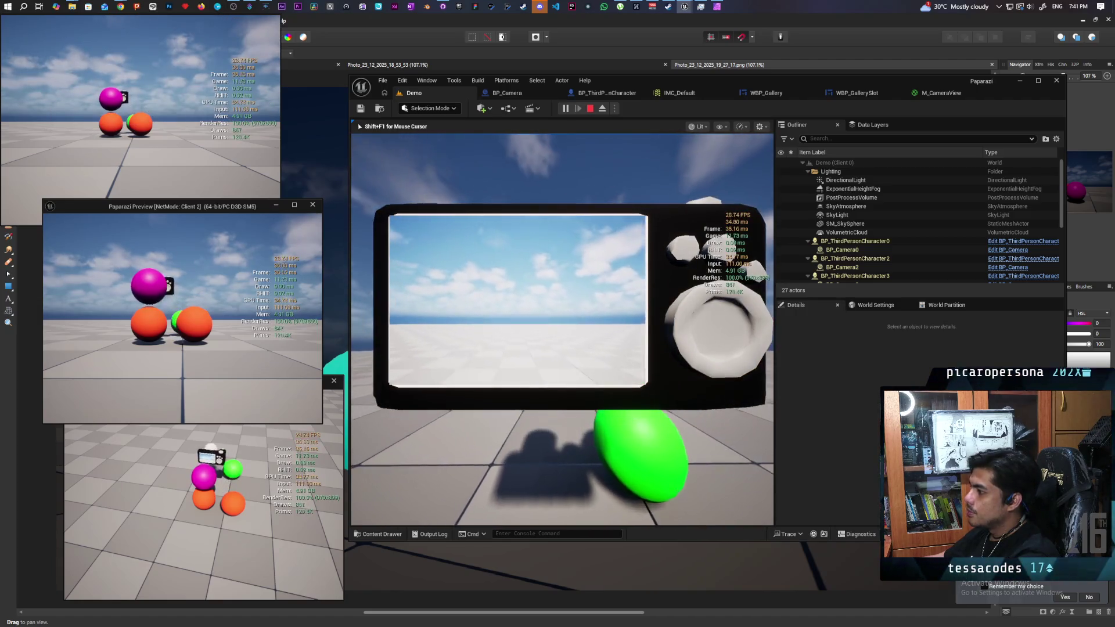
key(Escape)
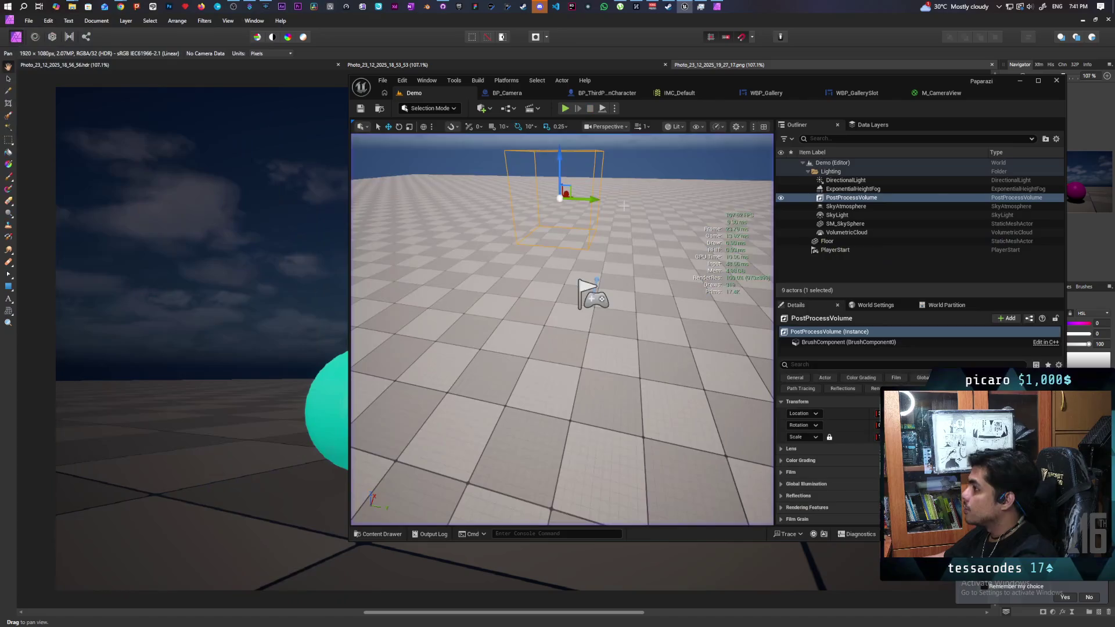
Change the Multiply value to 0.2 in M_CameraView and apply it
click(928, 94)
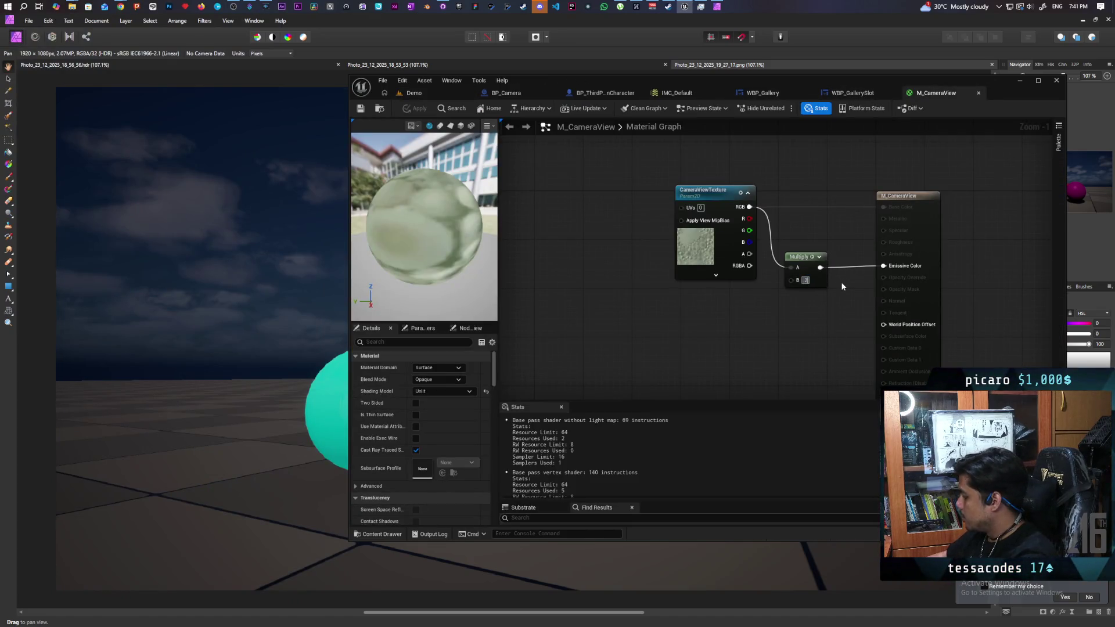
key(Return)
key(ctrl+s)
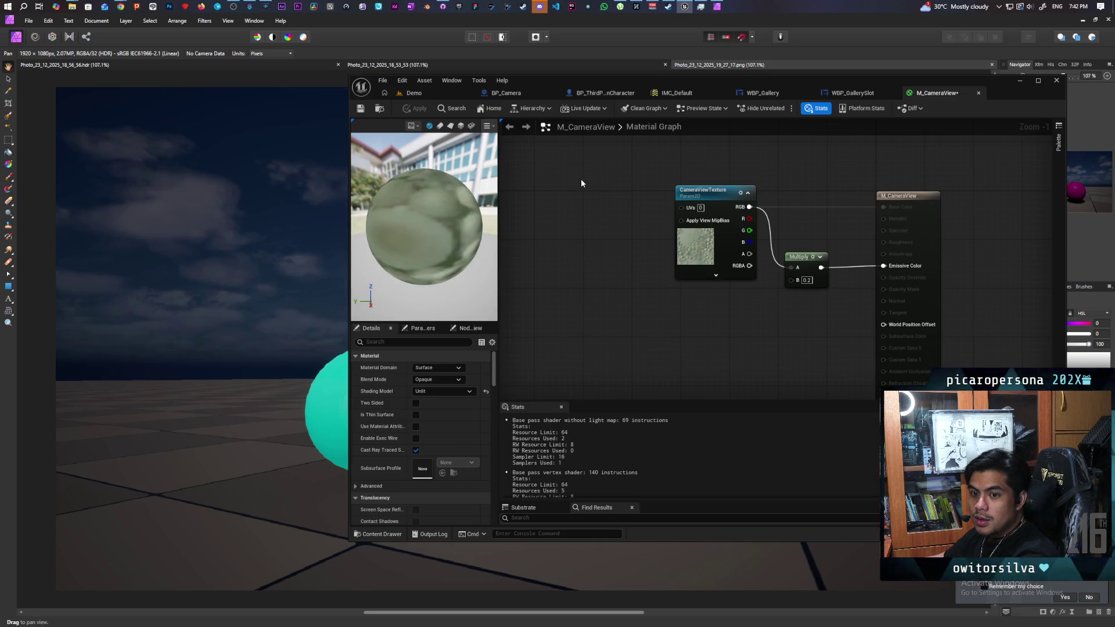
click(430, 90)
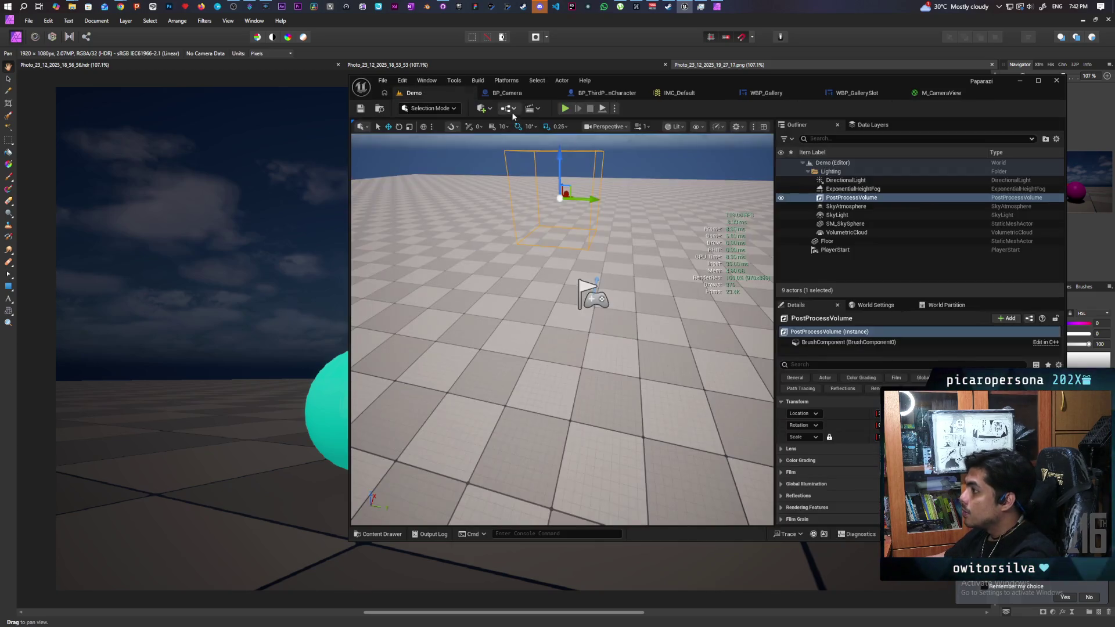
Start the multiplayer playtest and walk around photographing the coloured spheres
click(565, 108)
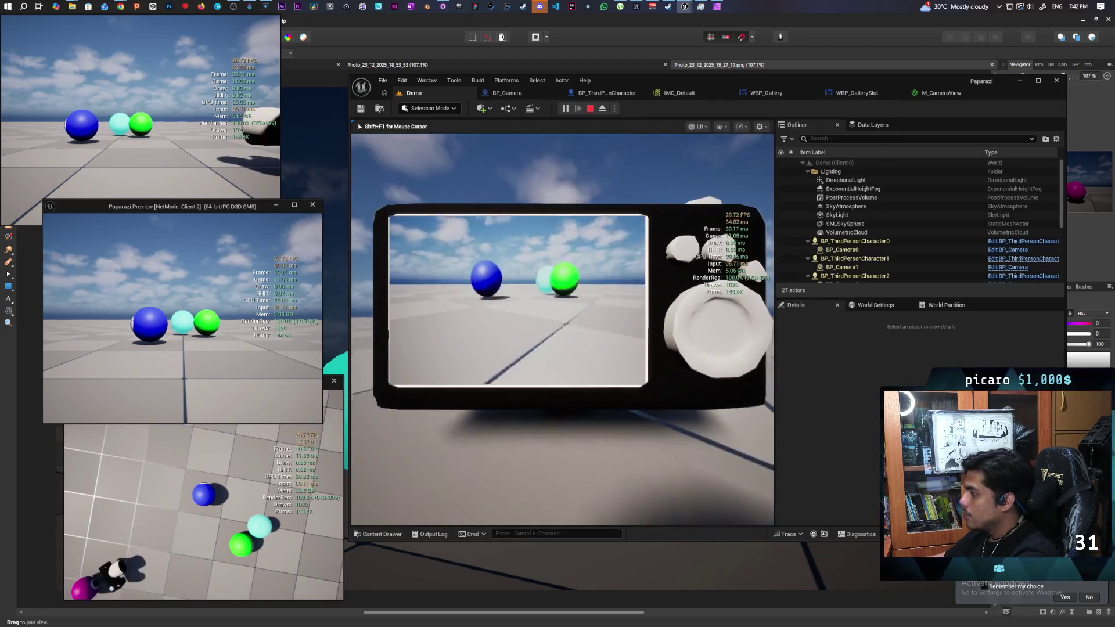
key(w)
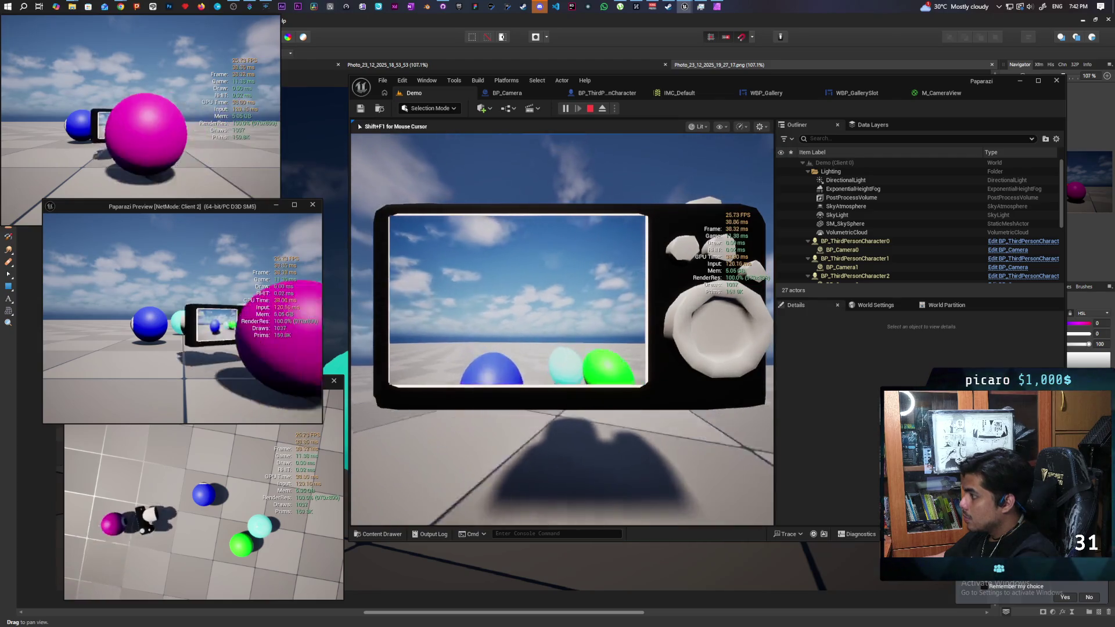
key(w)
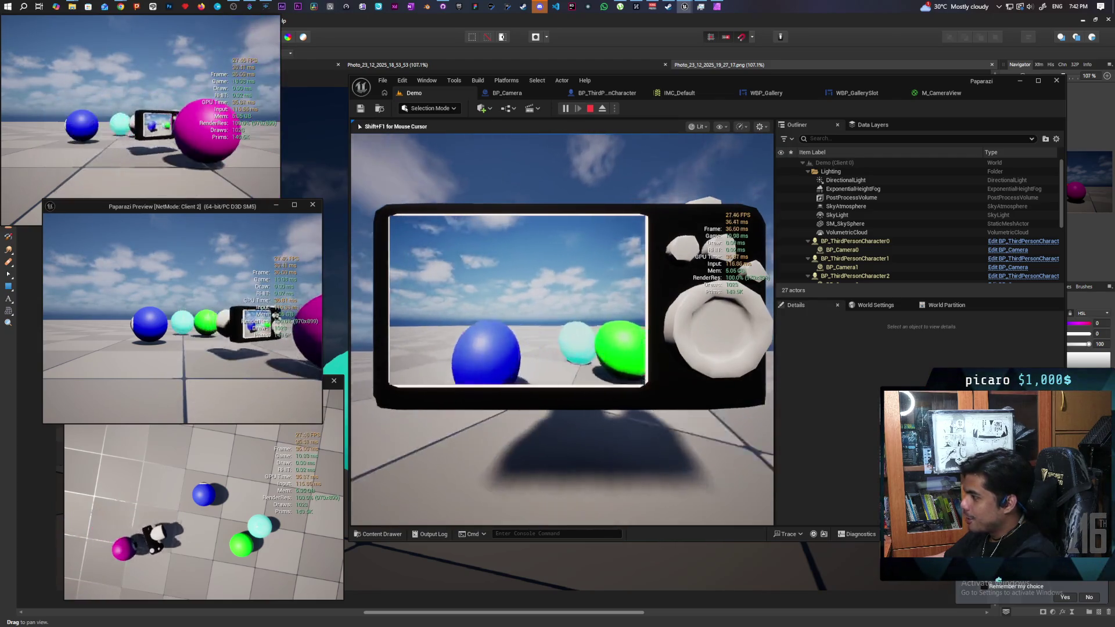
key(w)
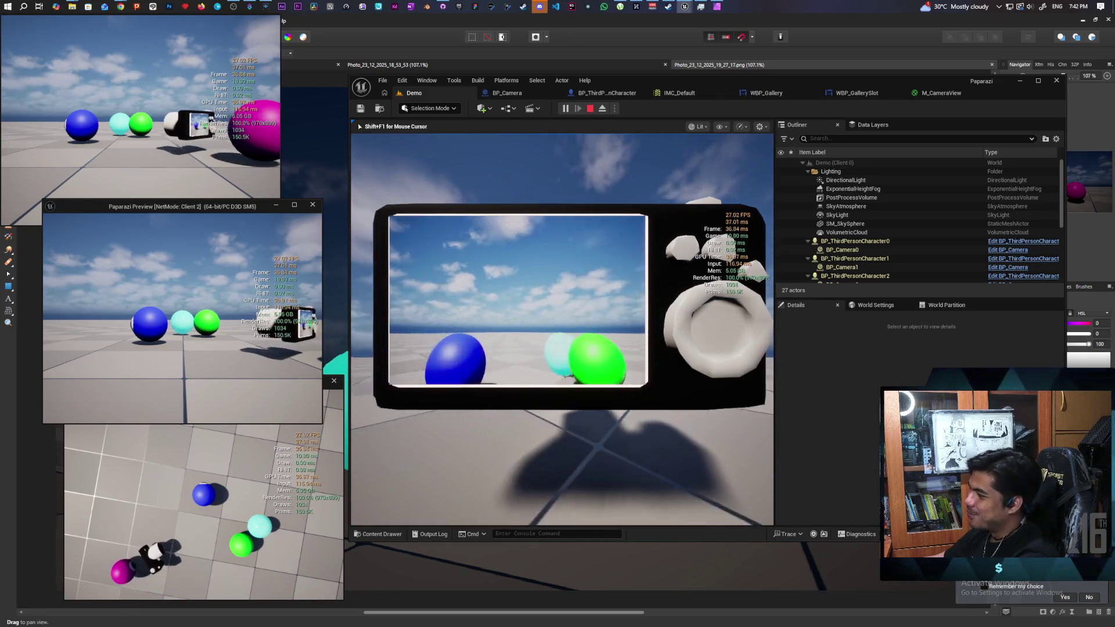
key(w)
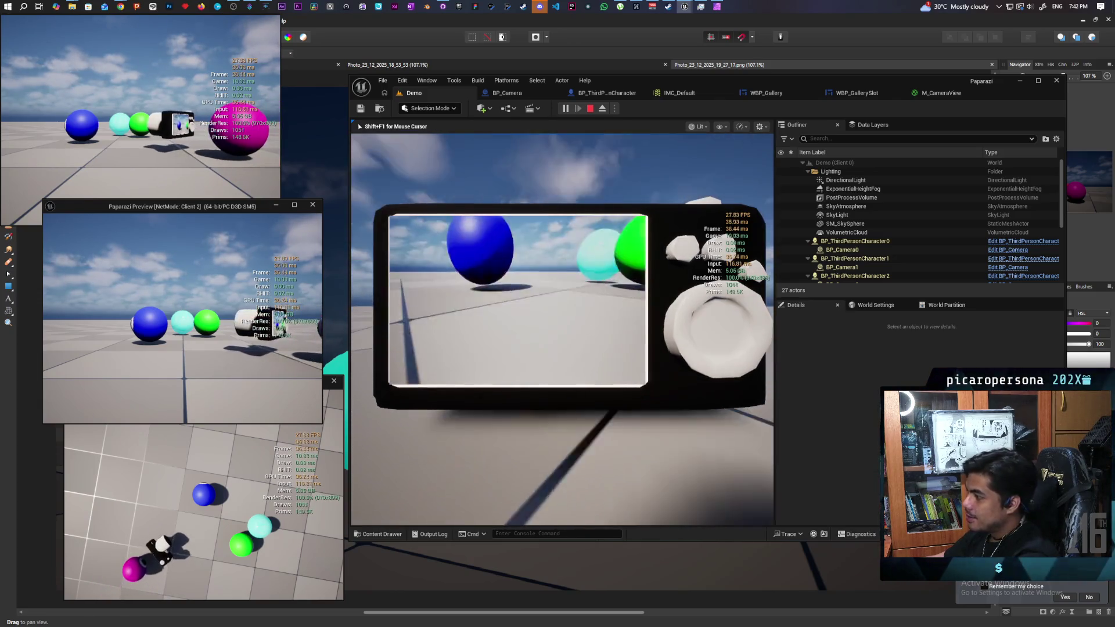
key(w)
key(w)
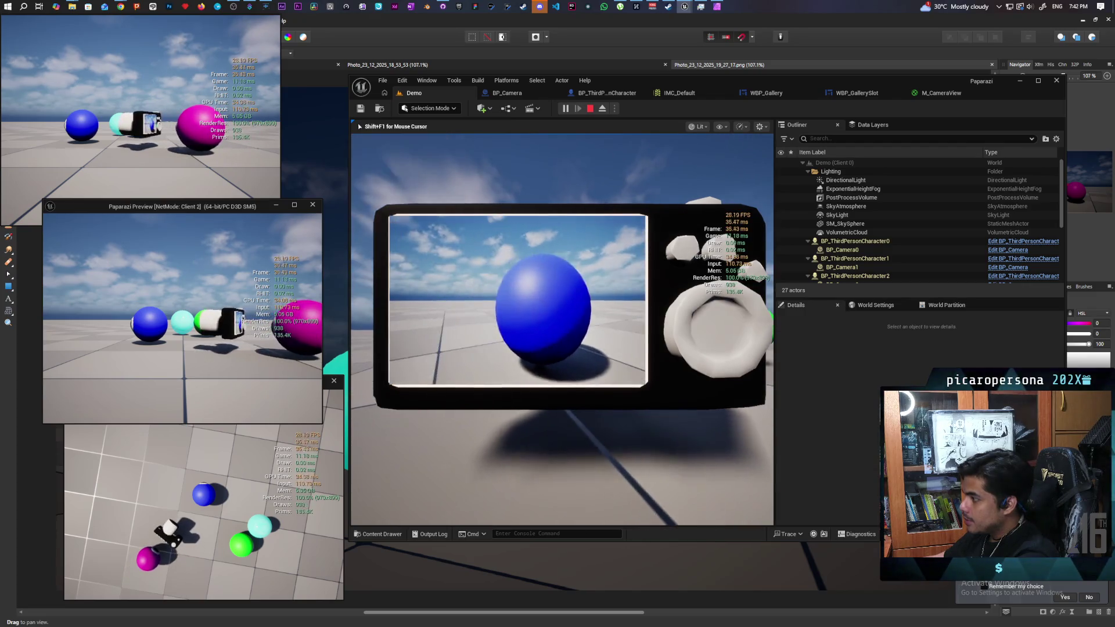
key(s)
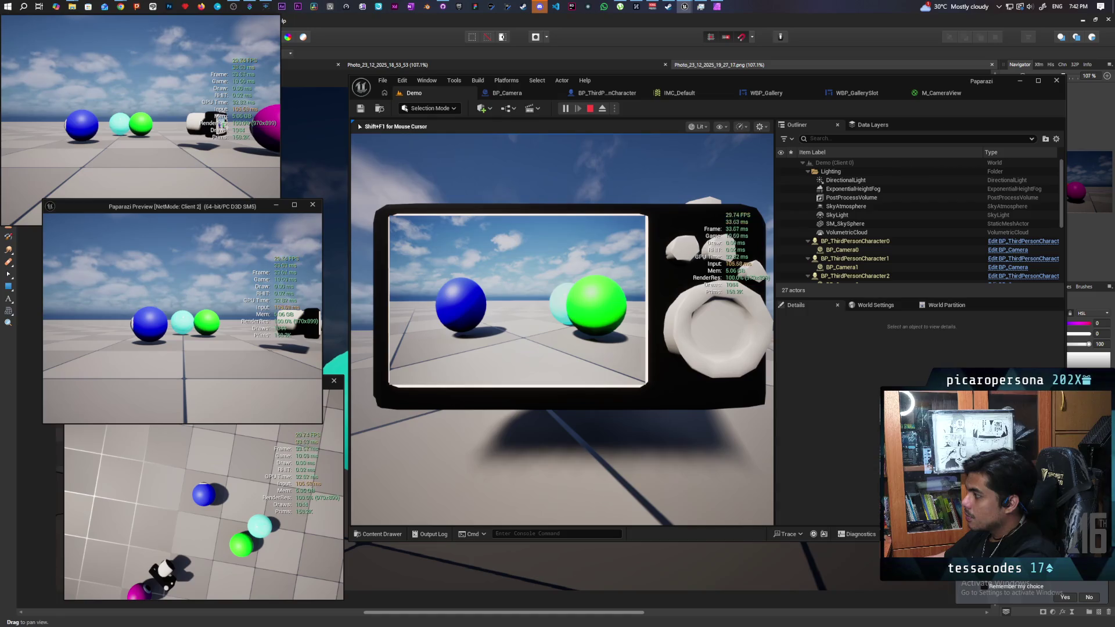
key(w)
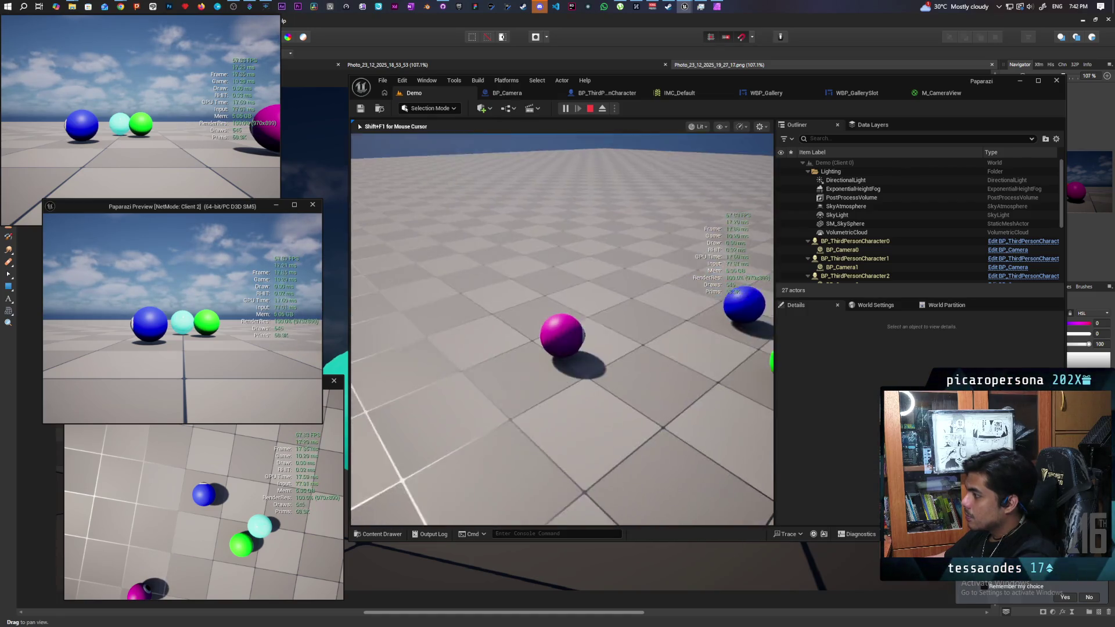
Check the gallery, shoot the green and cyan spheres again, review the photos, and stop play
key(g)
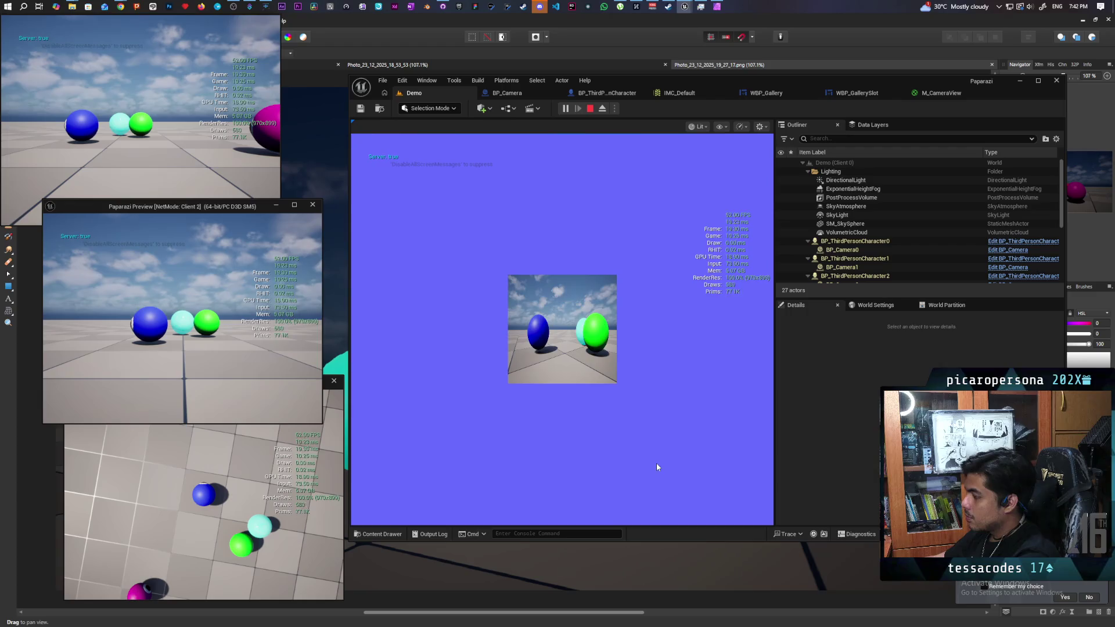
key(g)
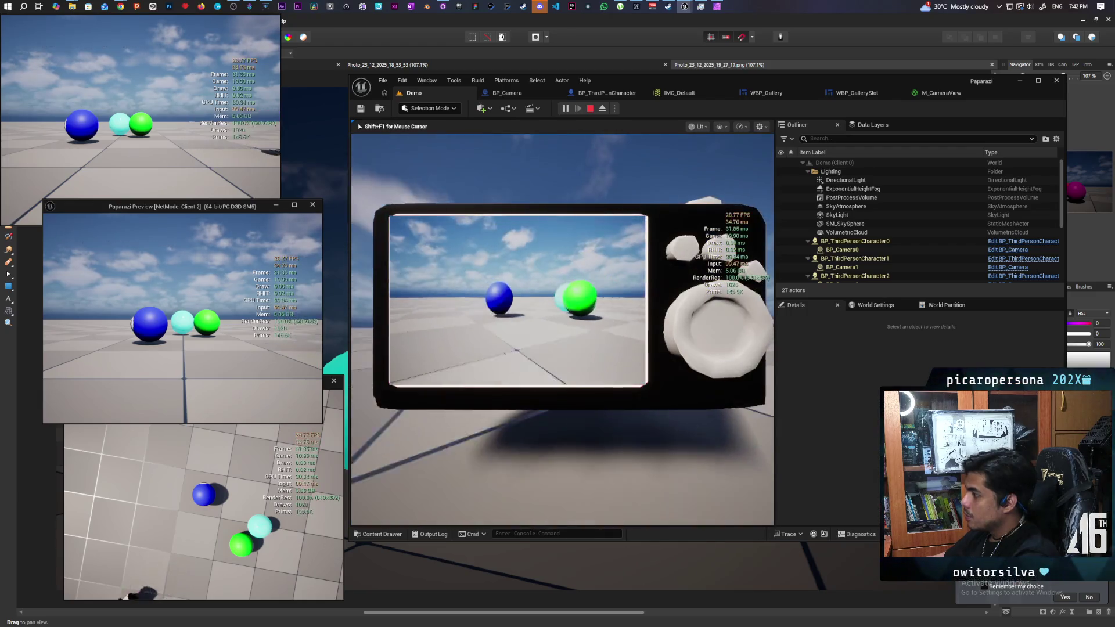
key(w)
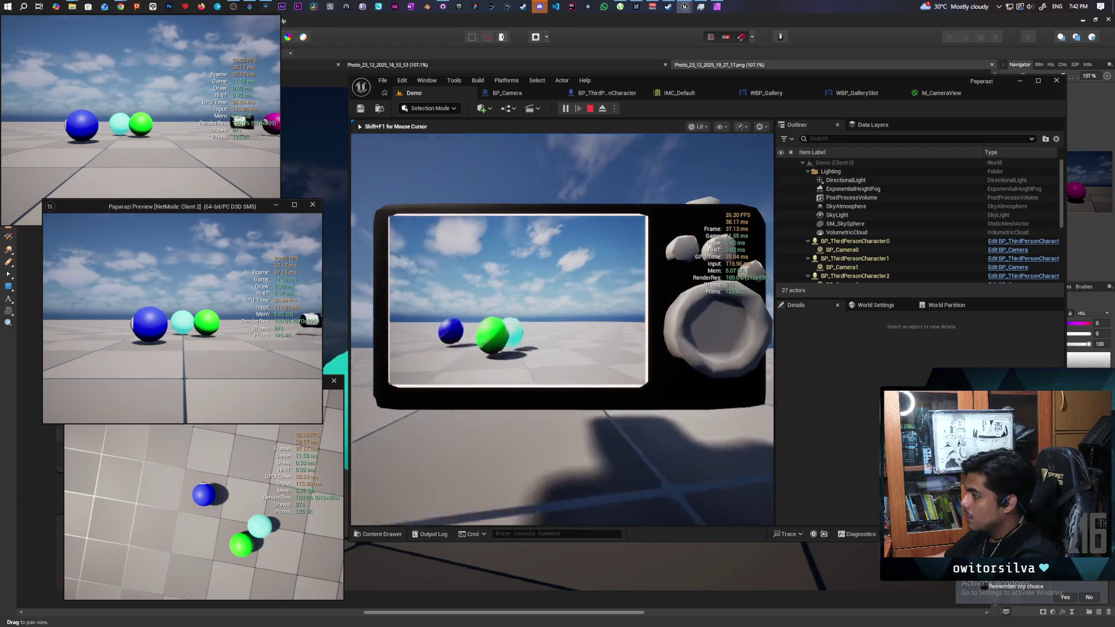
key(w)
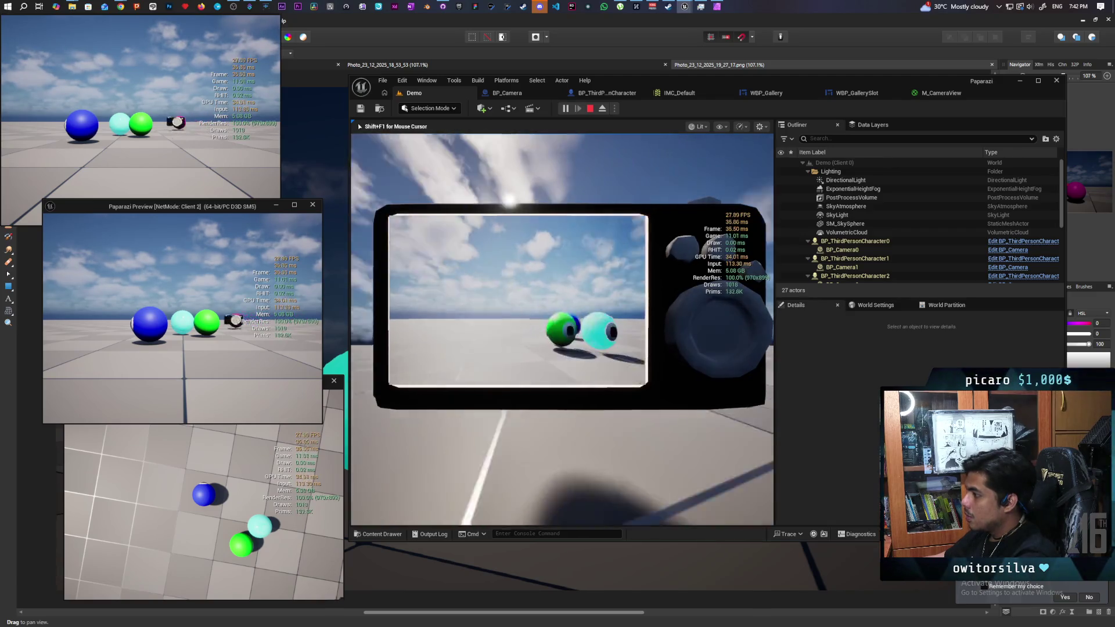
key(d)
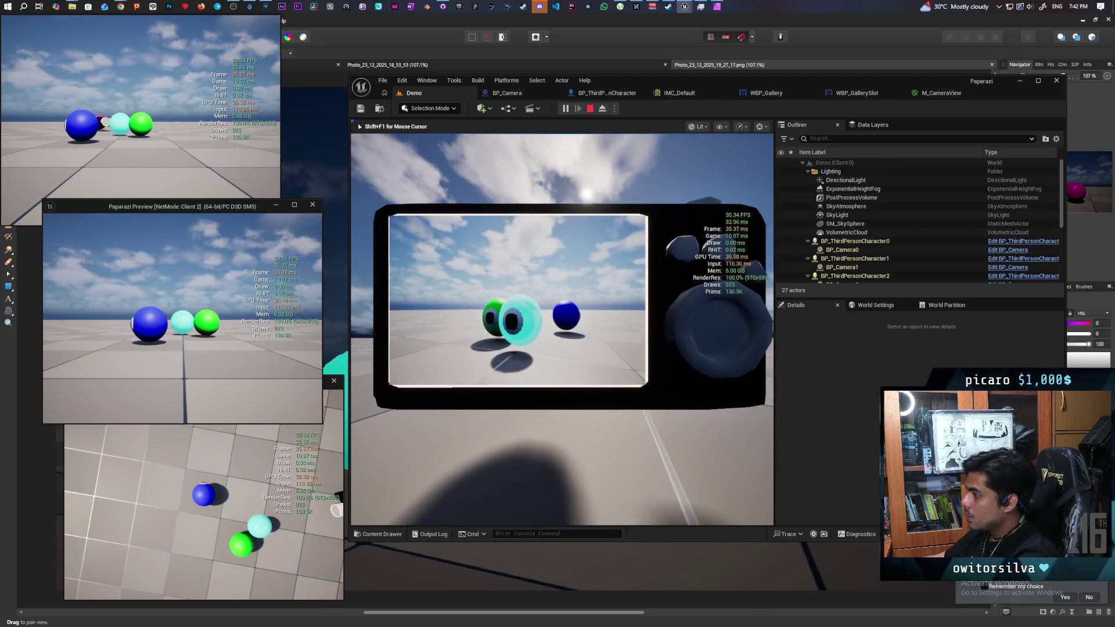
key(w)
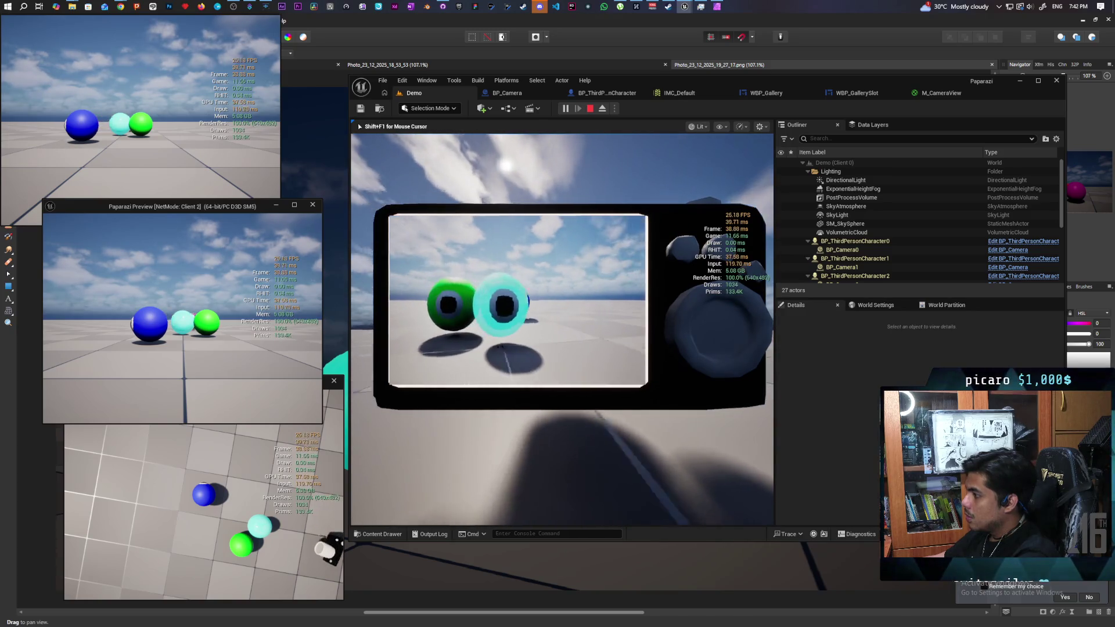
key(w)
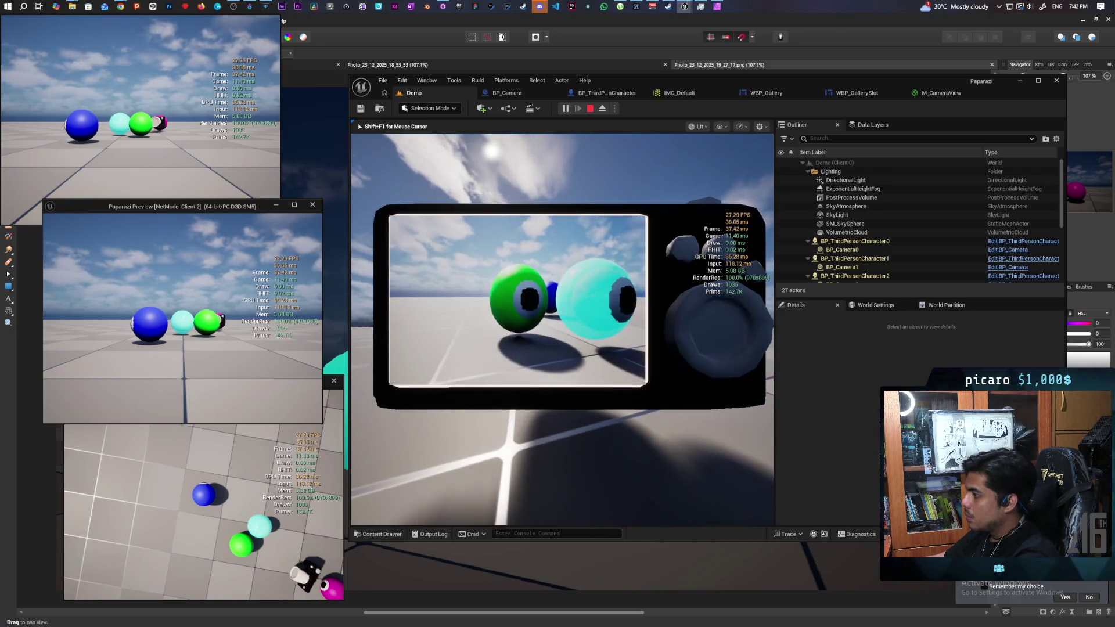
key(s)
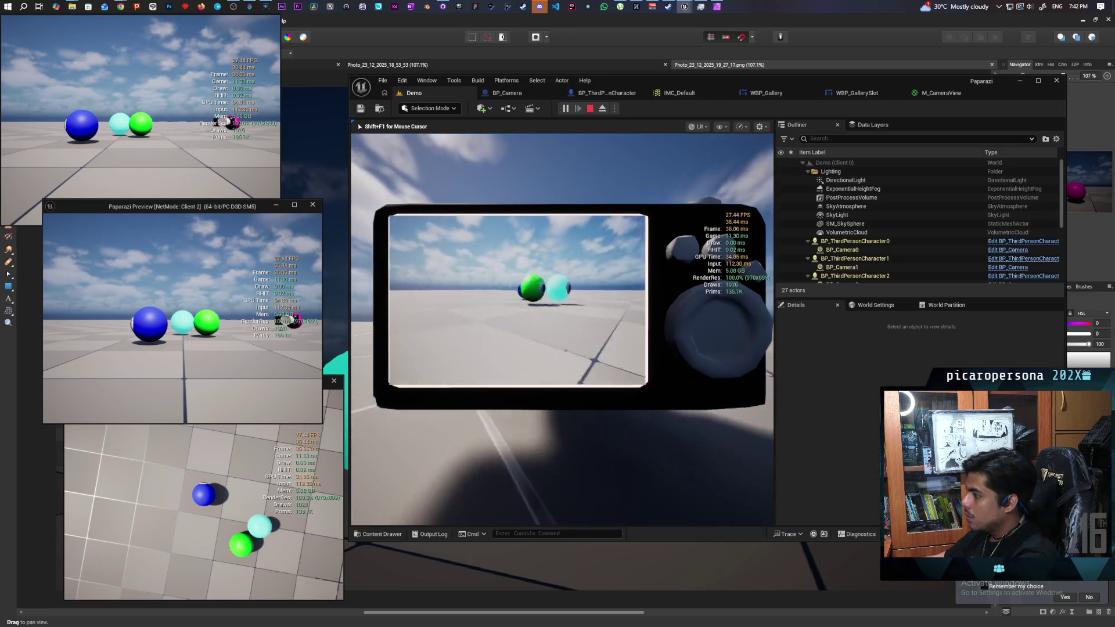
key(g)
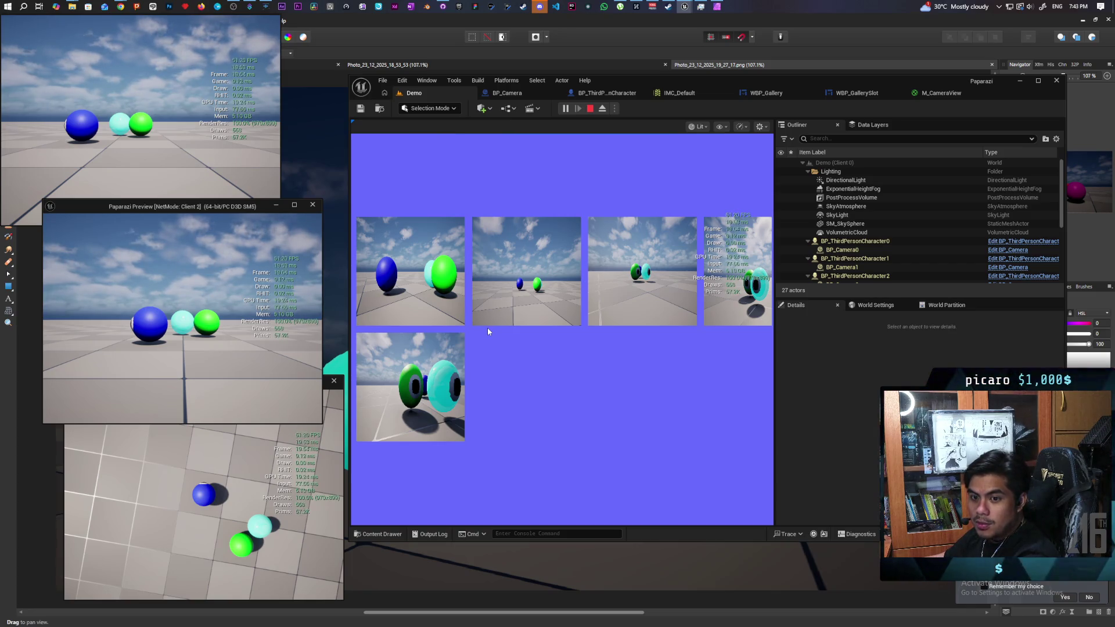
click(590, 109)
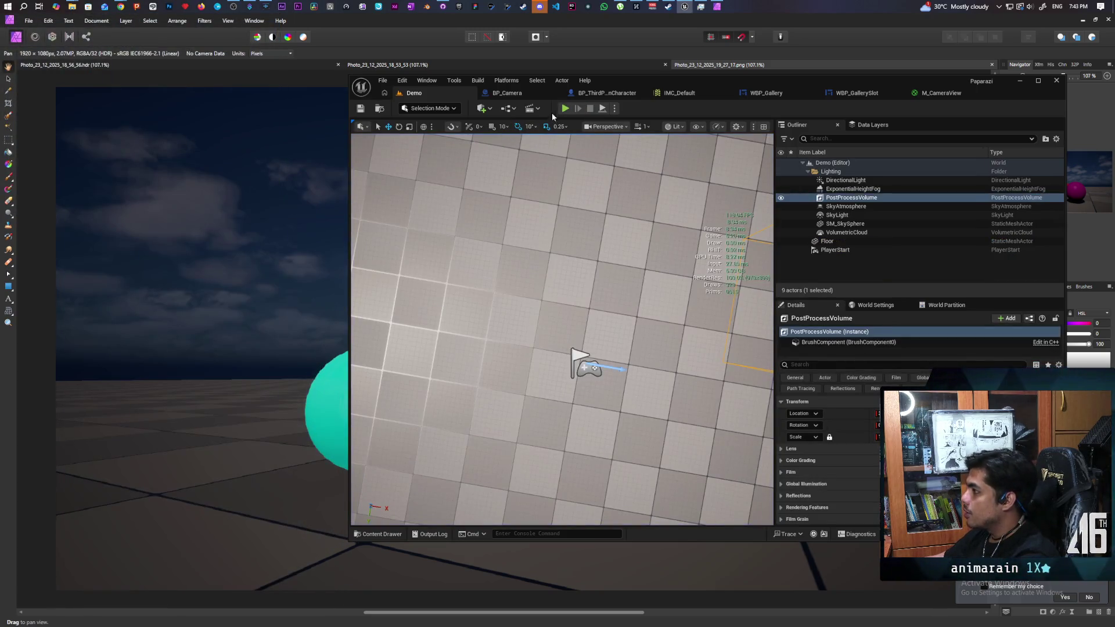
Start a new multiplayer play session and raise the handheld camera
click(564, 108)
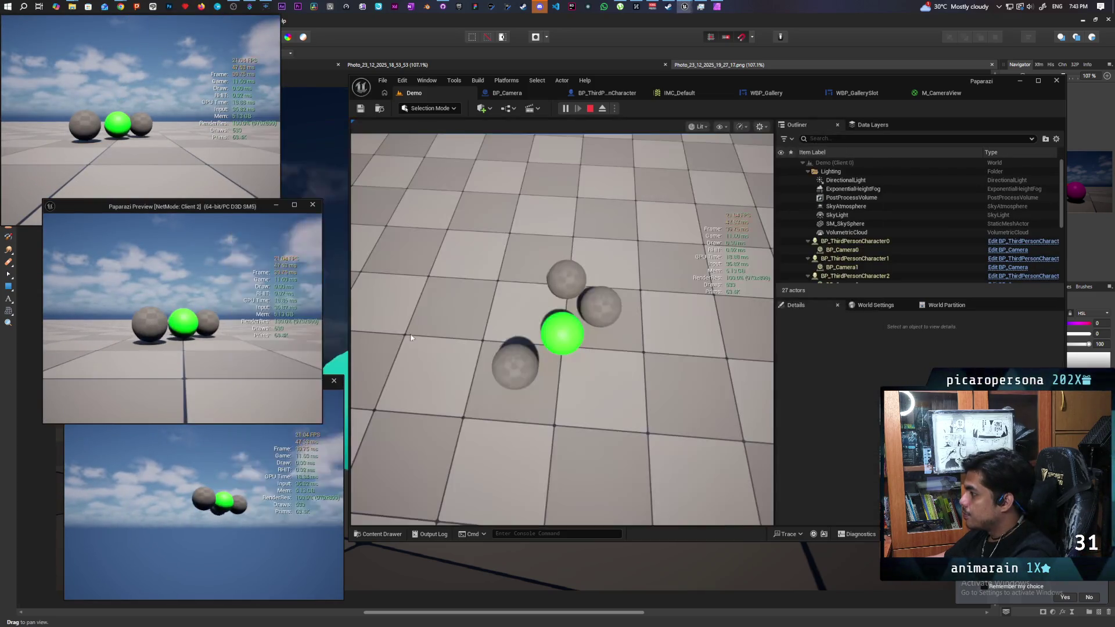
click(411, 337)
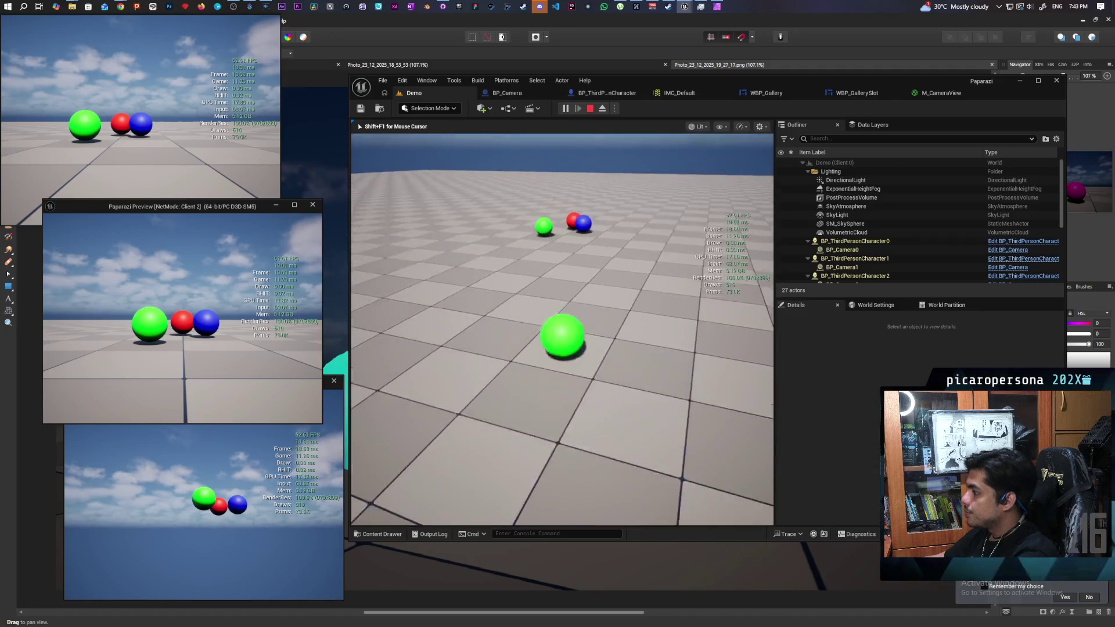
key(e)
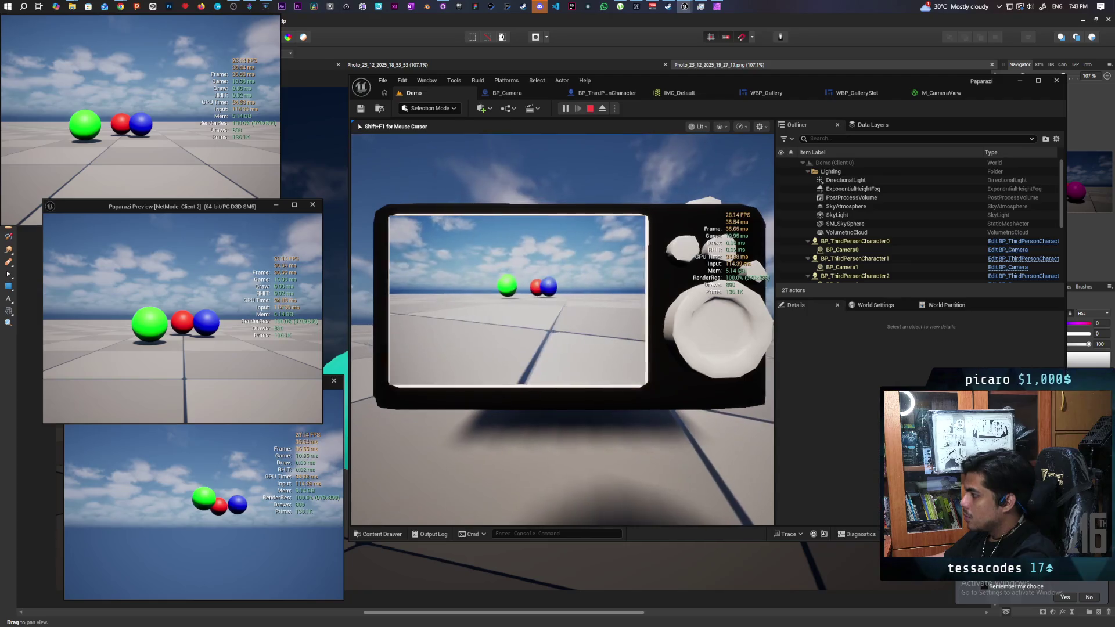
Step back and forth to frame the green, red and blue spheres, then view and close the photo
key(w)
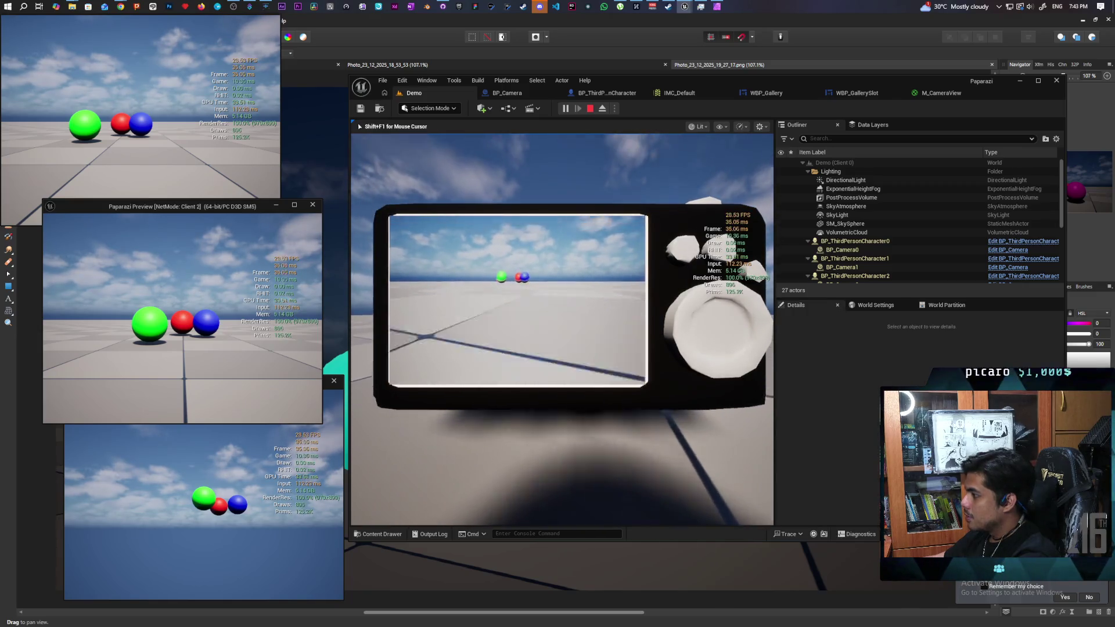
key(s)
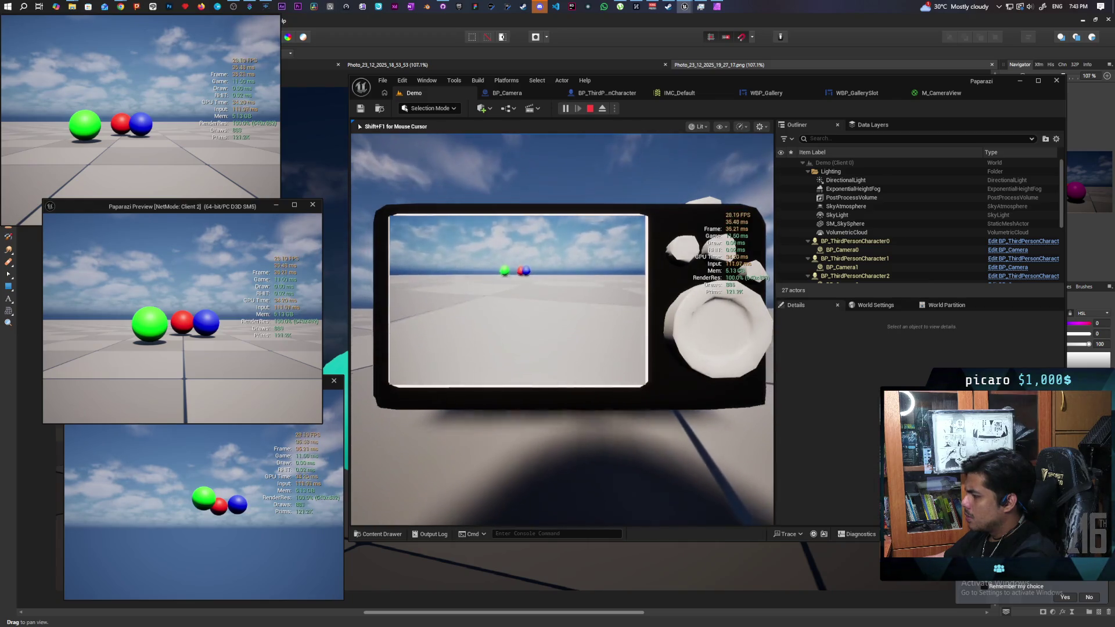
key(w)
key(s)
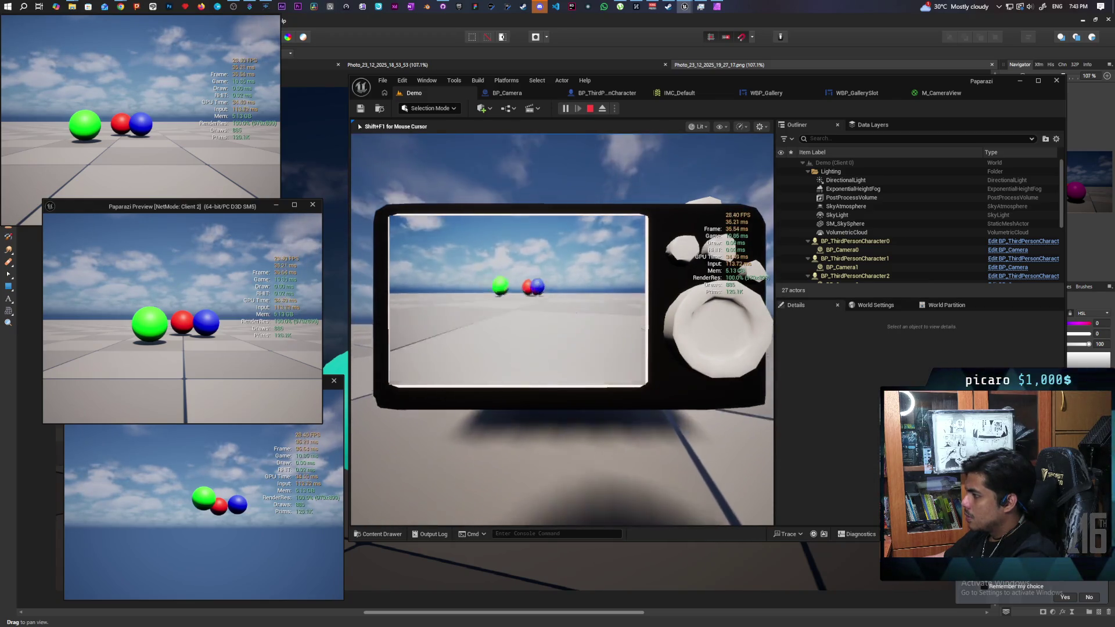
key(w)
key(s)
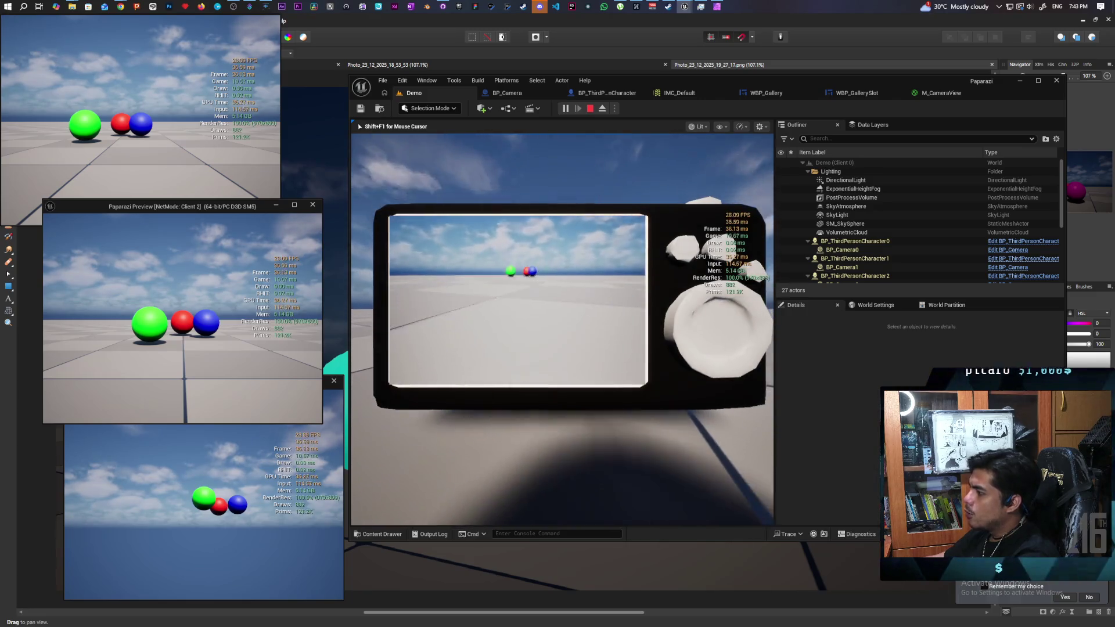
key(w)
key(s)
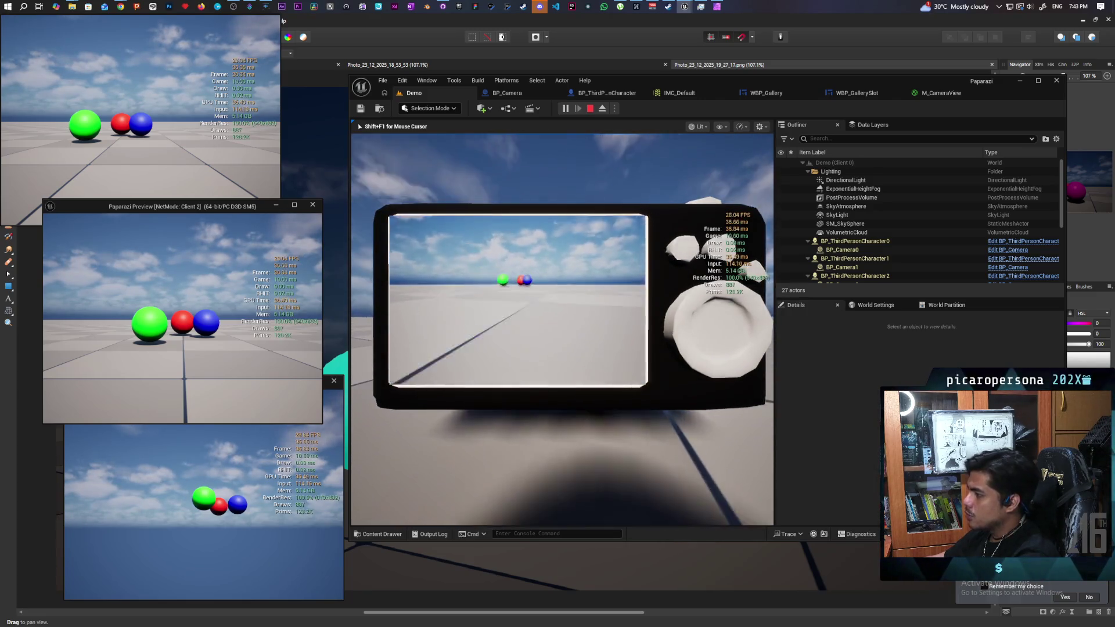
key(w)
key(s)
key(w)
key(s)
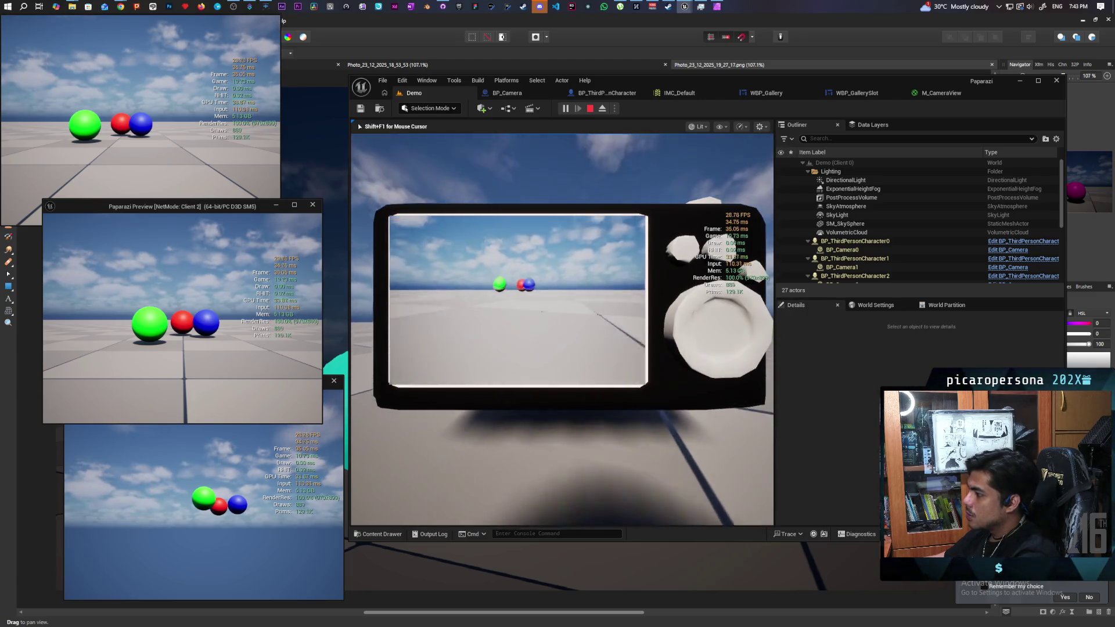
key(w)
click(504, 252)
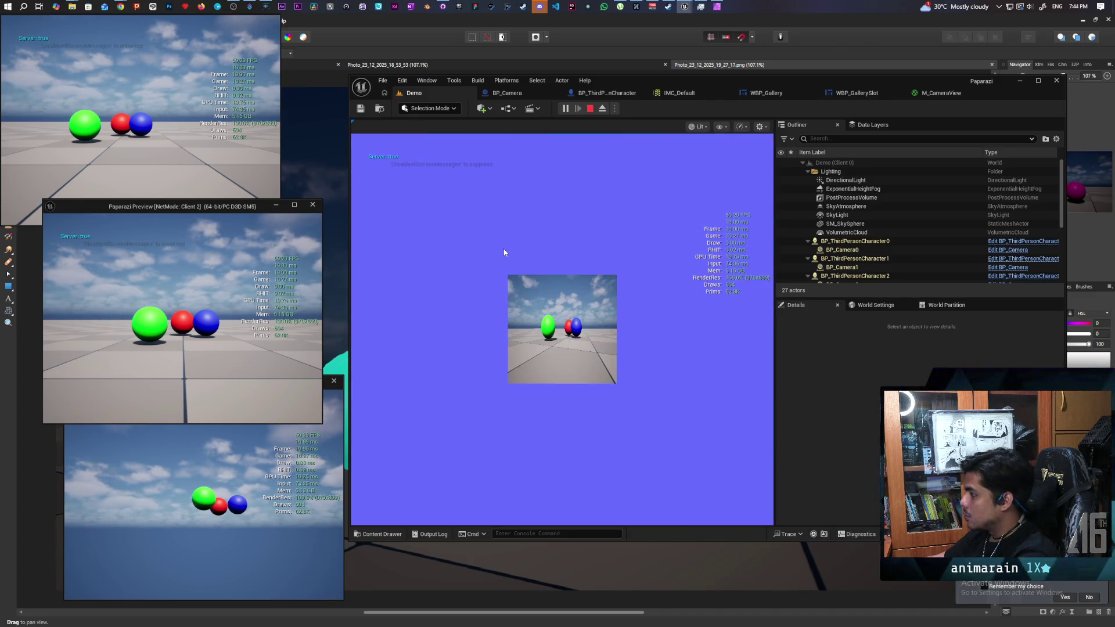
click(503, 250)
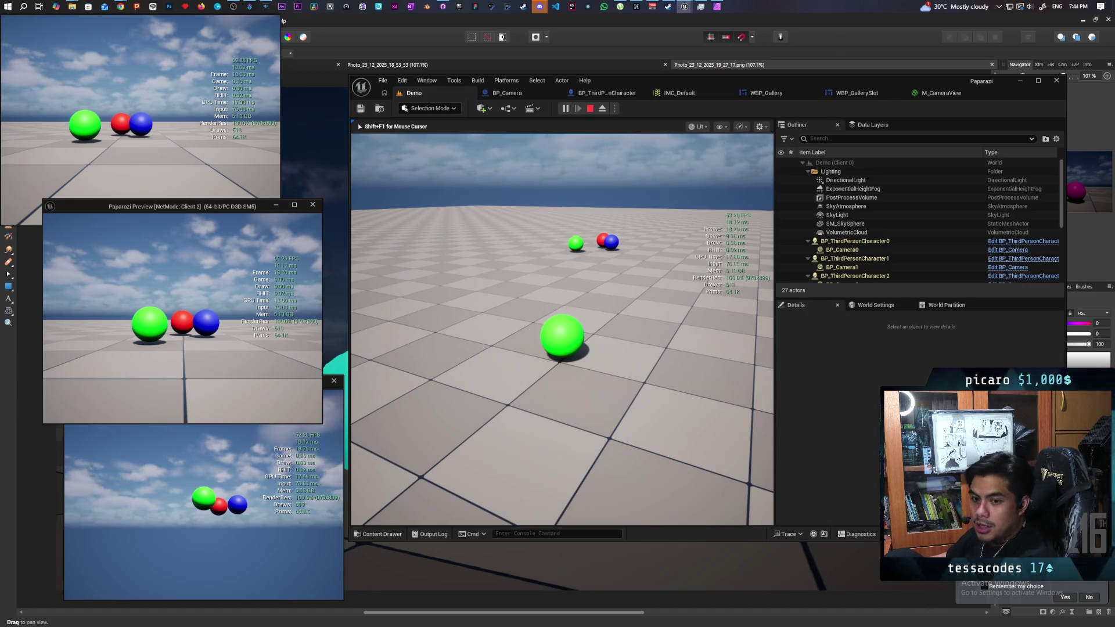
Stop the play session and start a fresh multiplayer session
key(Escape)
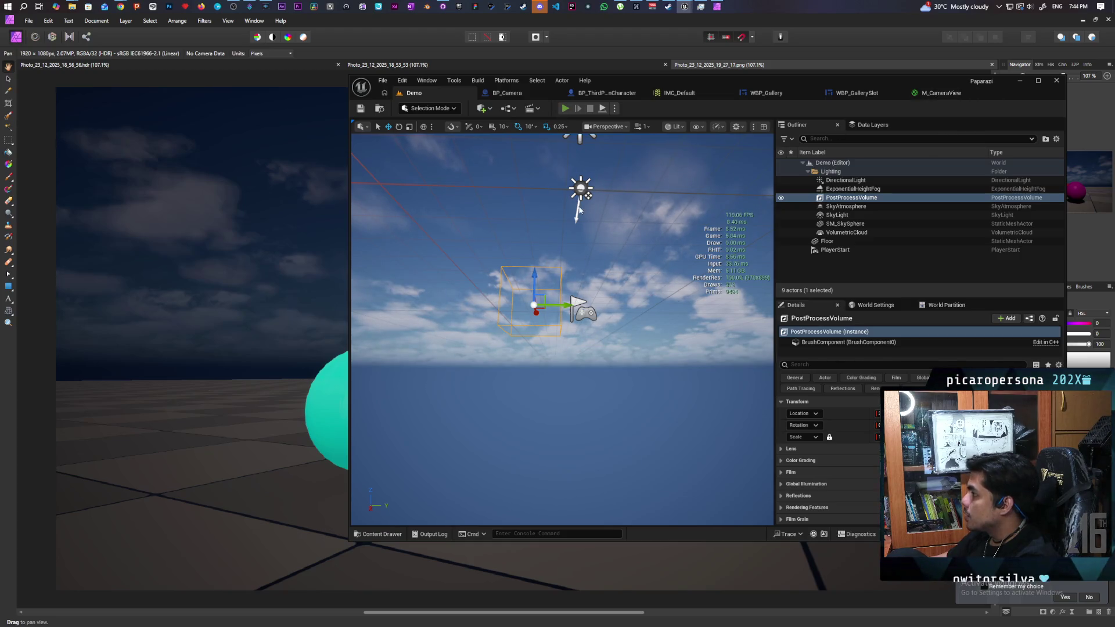
click(566, 108)
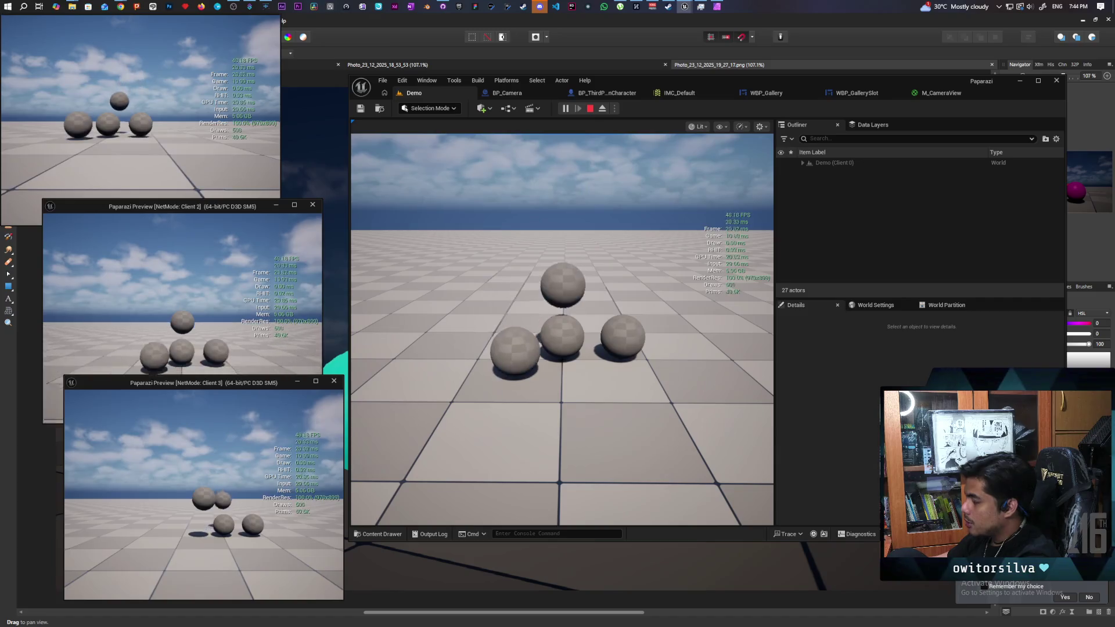
click(475, 366)
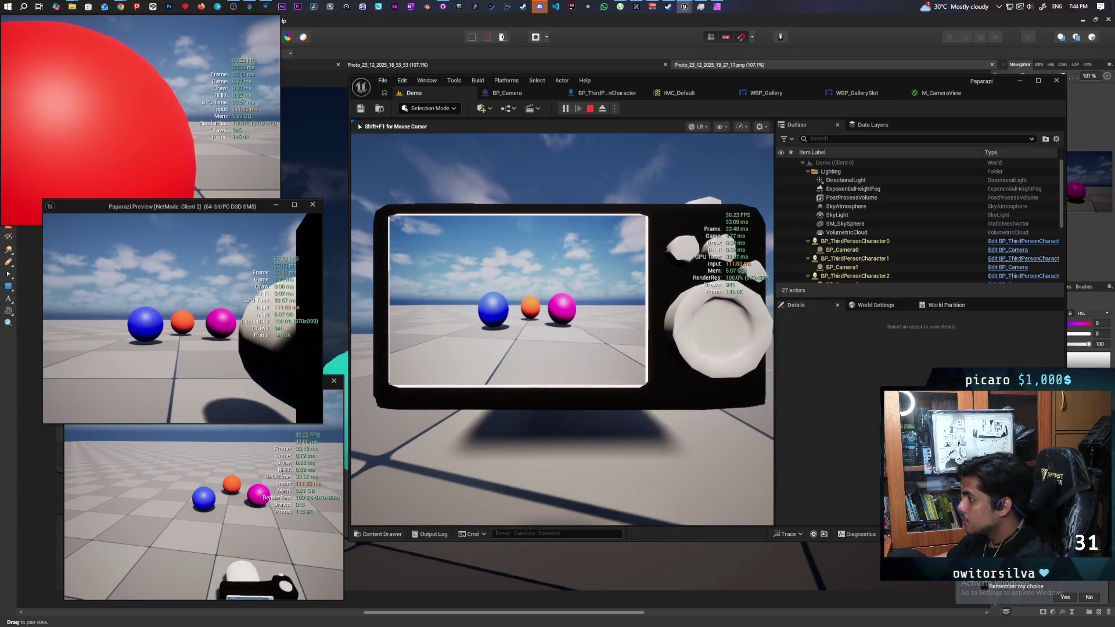
Stop play, set M_CameraView's Multiply B to 0.15, apply it, and return to the Demo level
key(Escape)
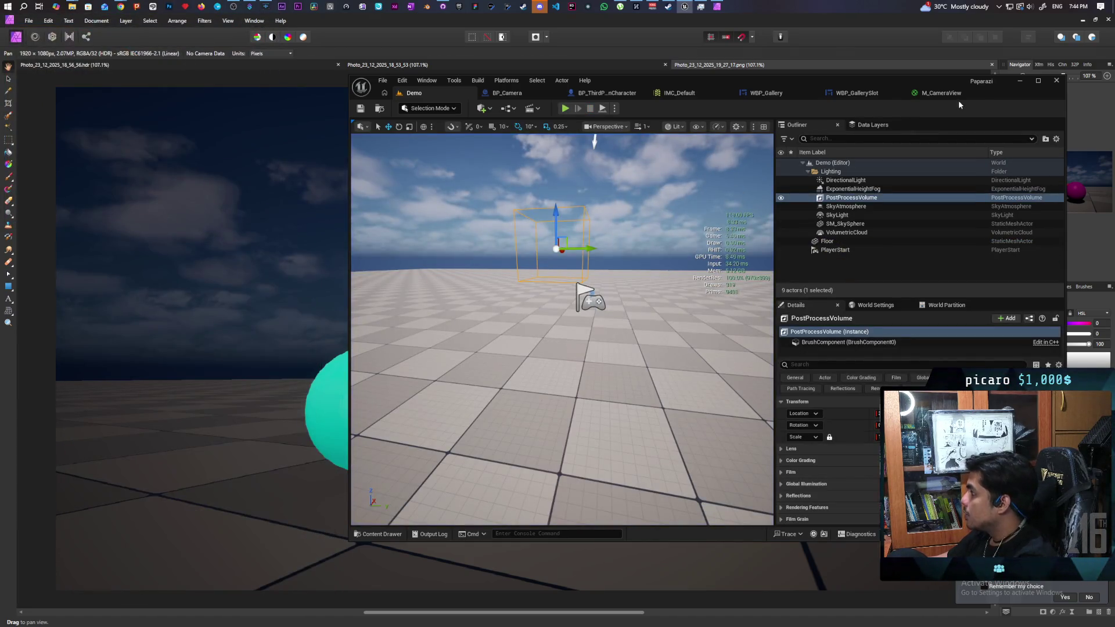
click(952, 93)
text(0.15)
key(Return)
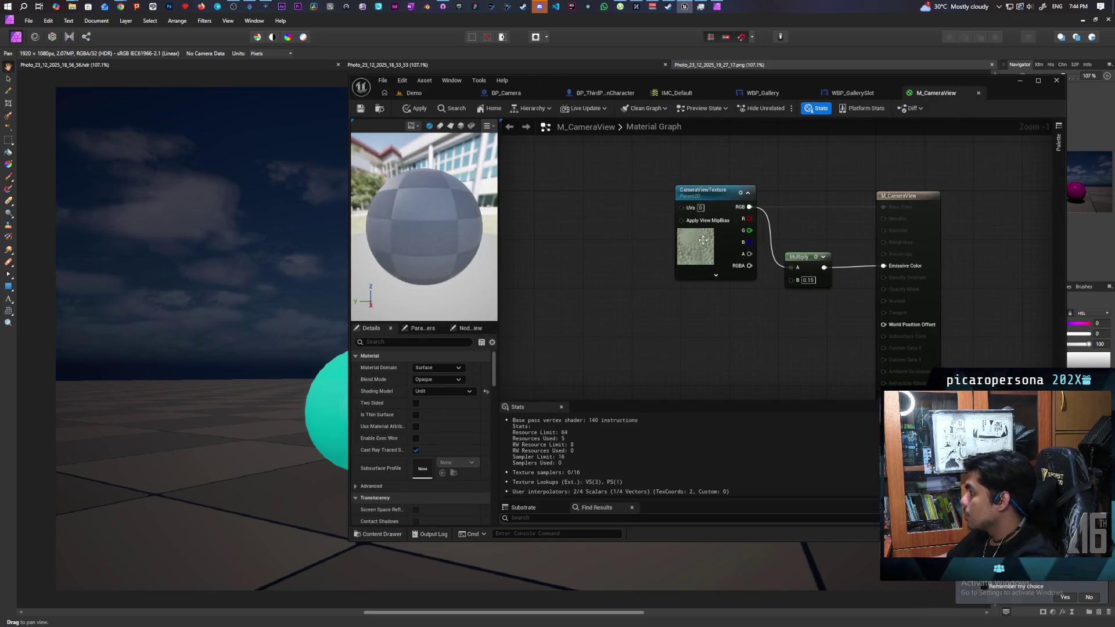
click(417, 109)
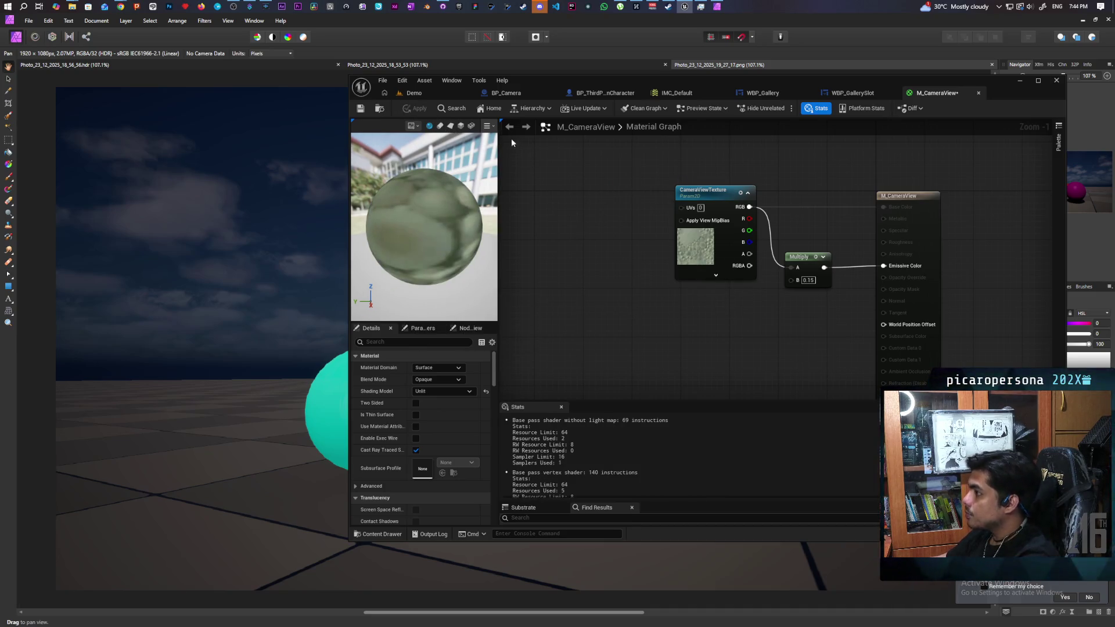
click(420, 96)
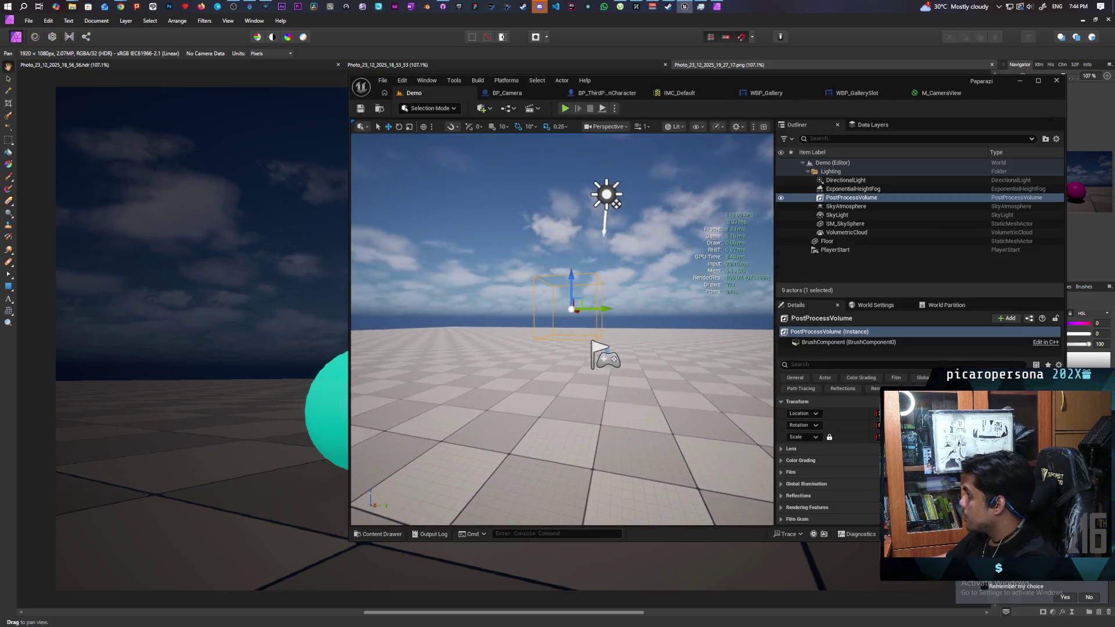
Select the SkyLight and scroll through its light settings in Details
click(898, 216)
scroll(837, 464, down, 2)
scroll(849, 465, down, 1)
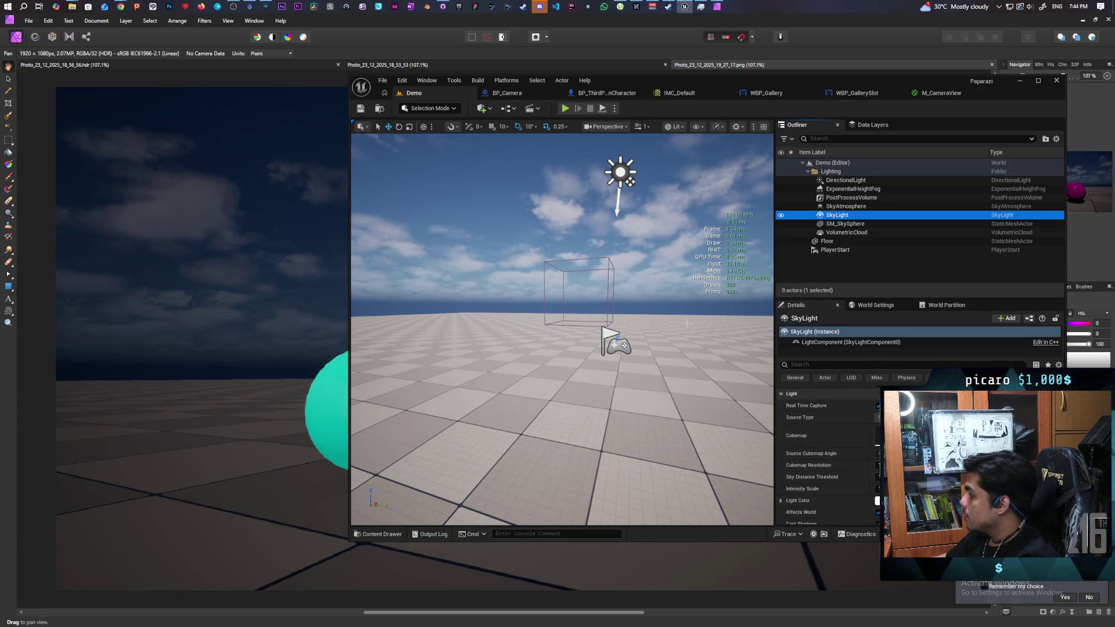
Open the Content > Aug folder in the Content Drawer, then launch File Explorer
click(378, 534)
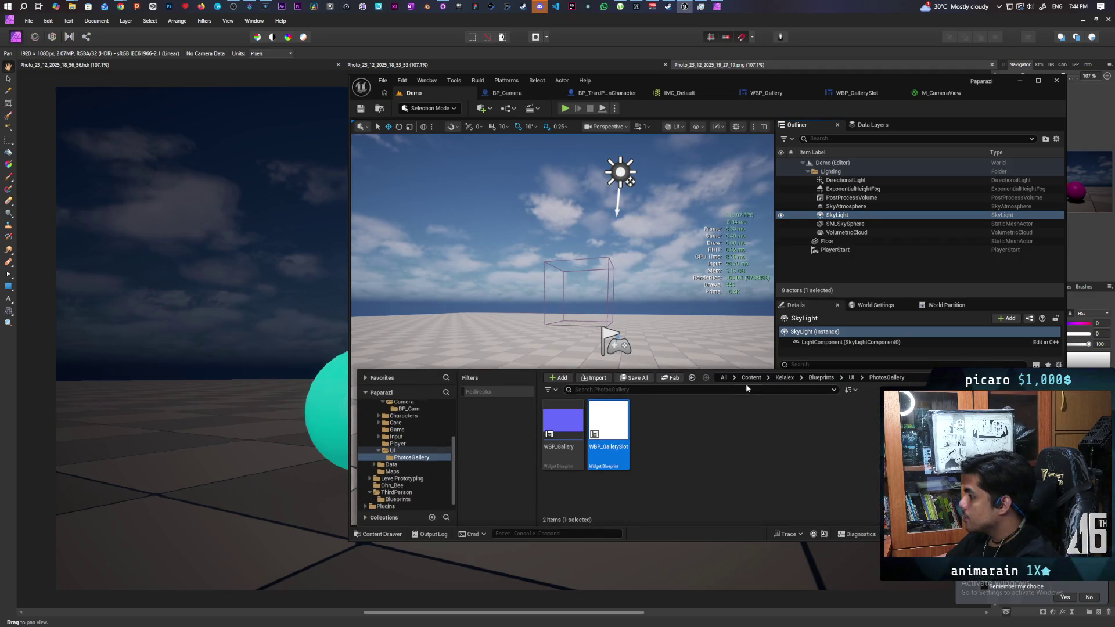
click(752, 378)
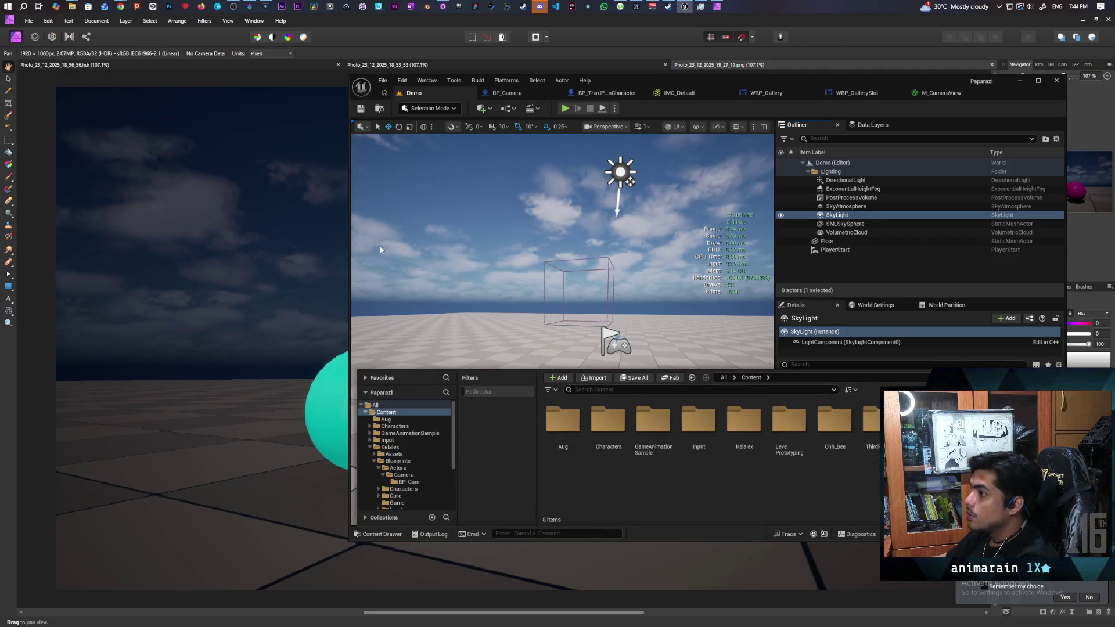
double_click(563, 420)
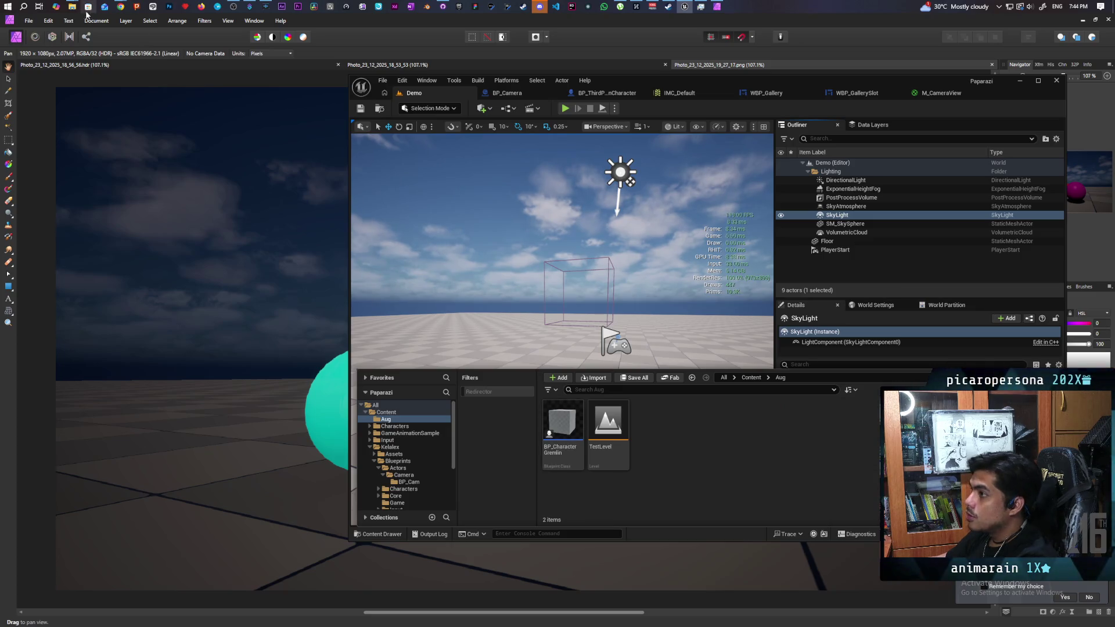
click(26, 7)
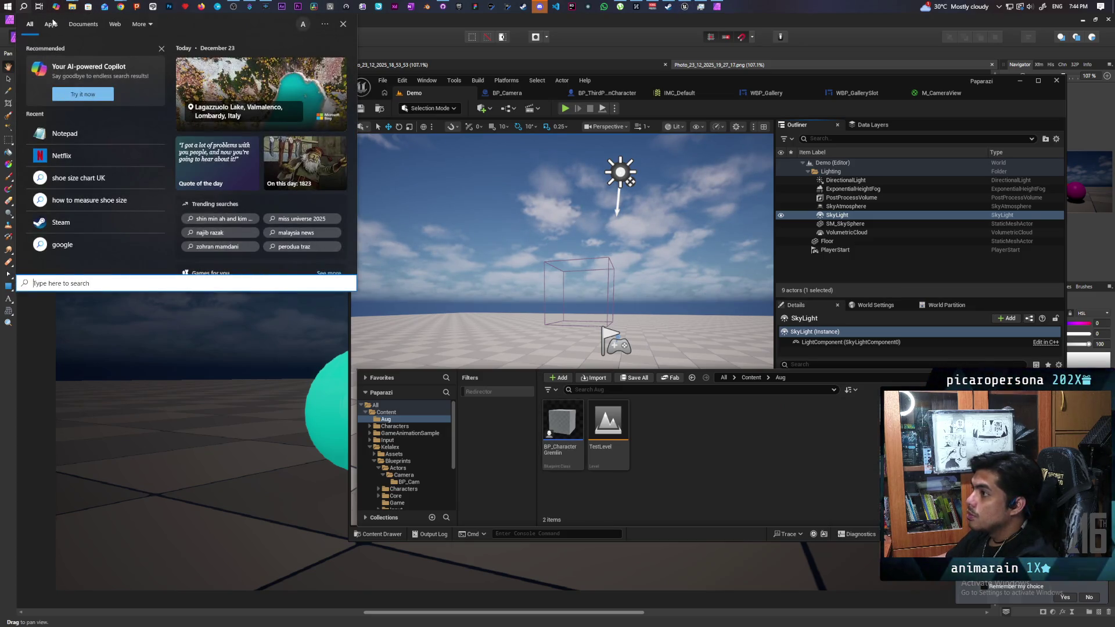
click(73, 7)
Open File Explorer at the Desktop folder and browse its files
click(73, 40)
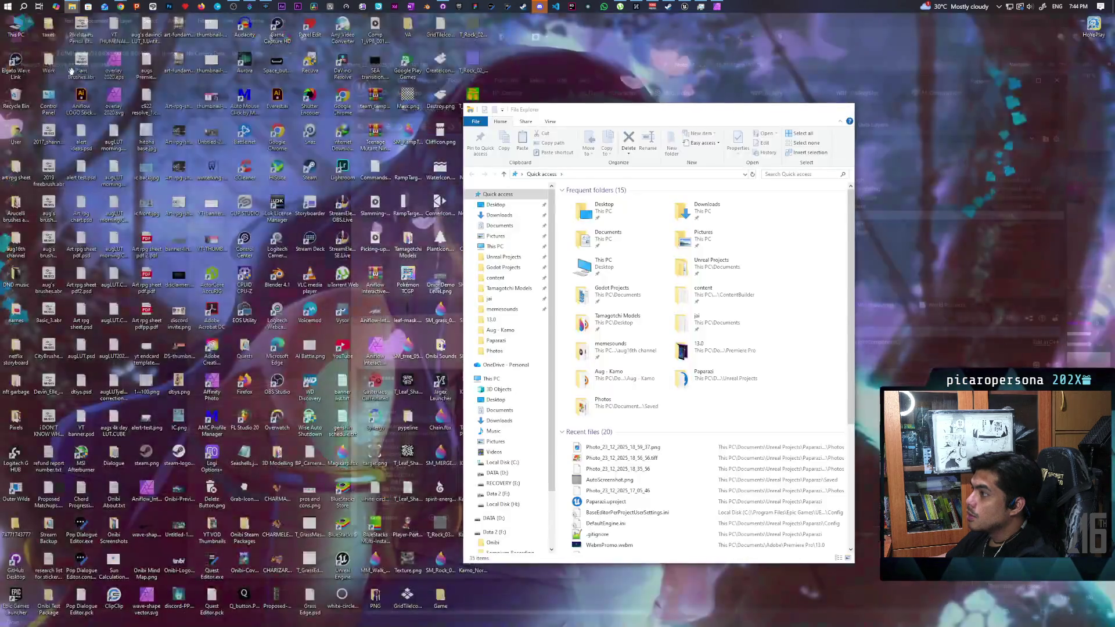
click(496, 204)
scroll(706, 285, down, 10)
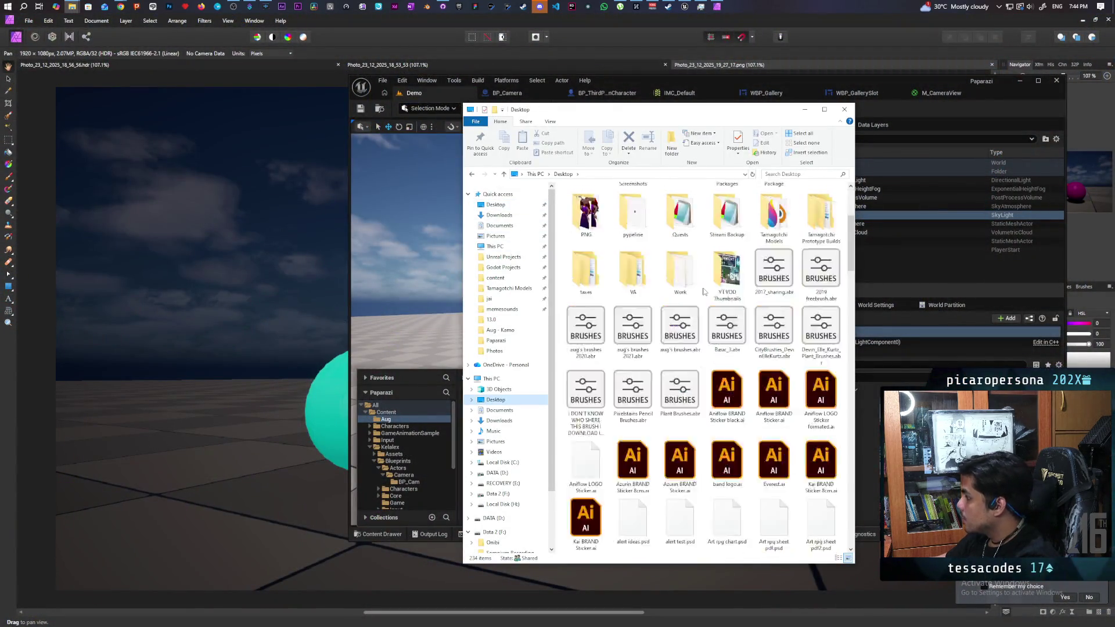
scroll(704, 292, down, 10)
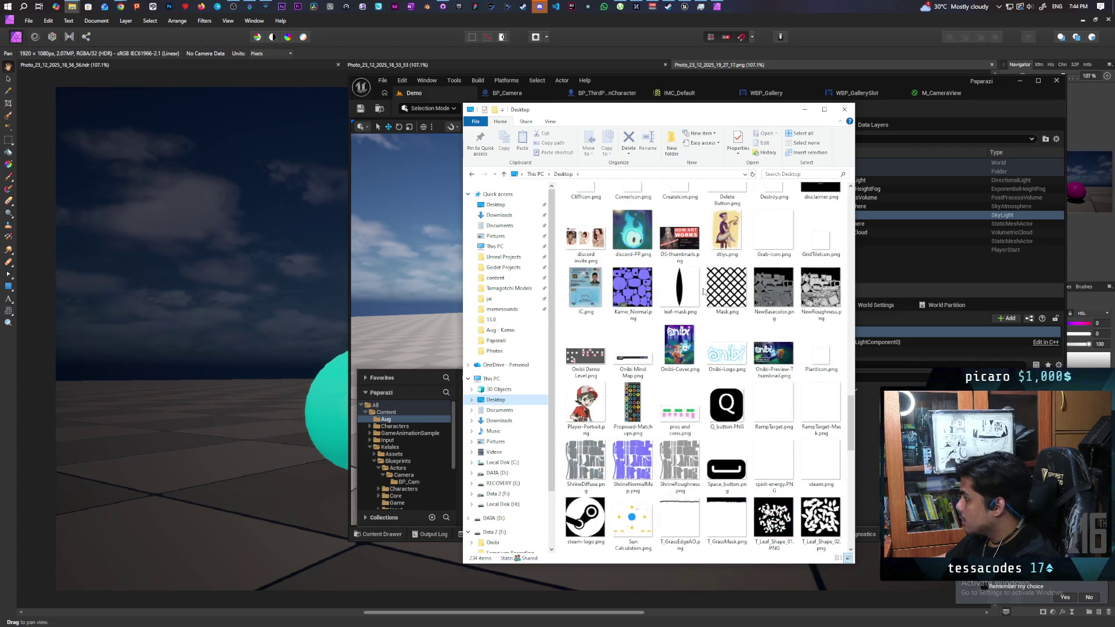
scroll(704, 291, down, 10)
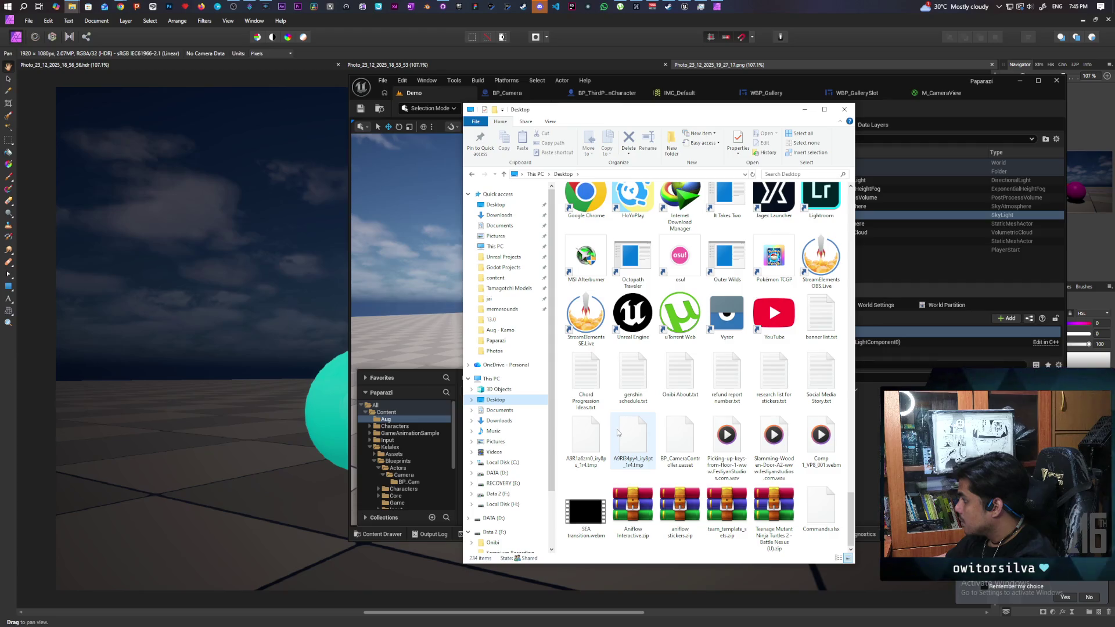
scroll(619, 433, up, 2)
scroll(639, 423, up, 3)
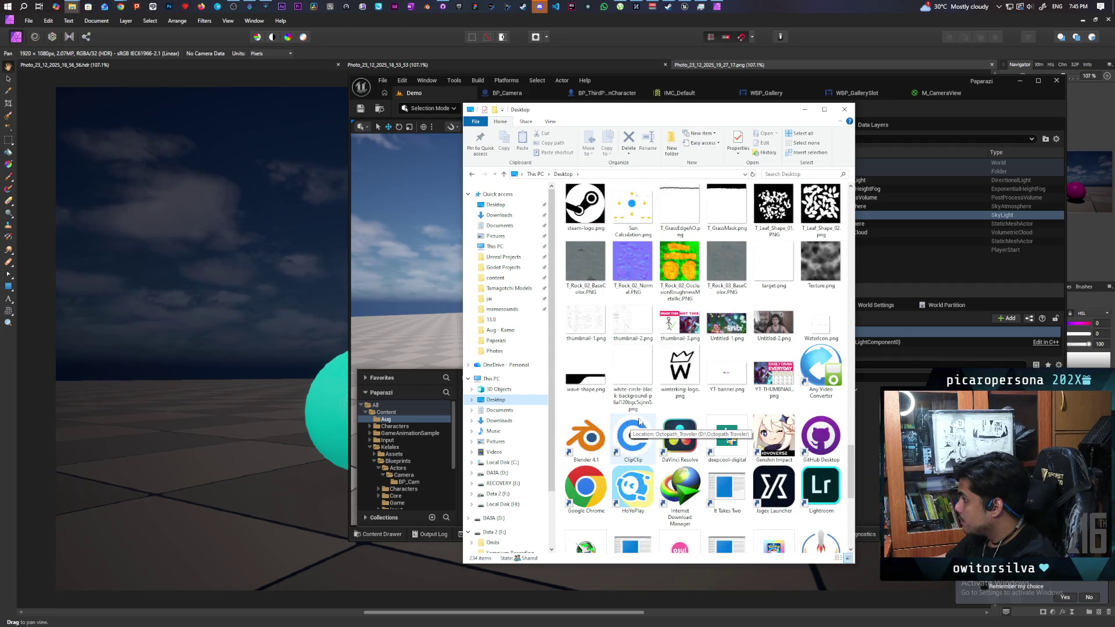
scroll(727, 390, up, 4)
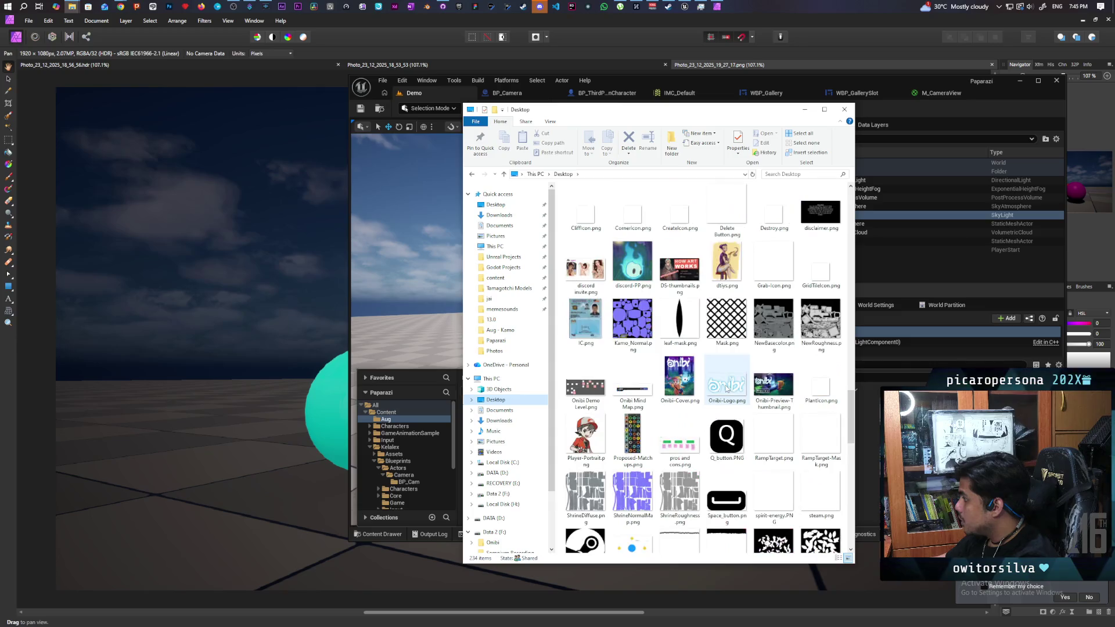
scroll(792, 415, up, 3)
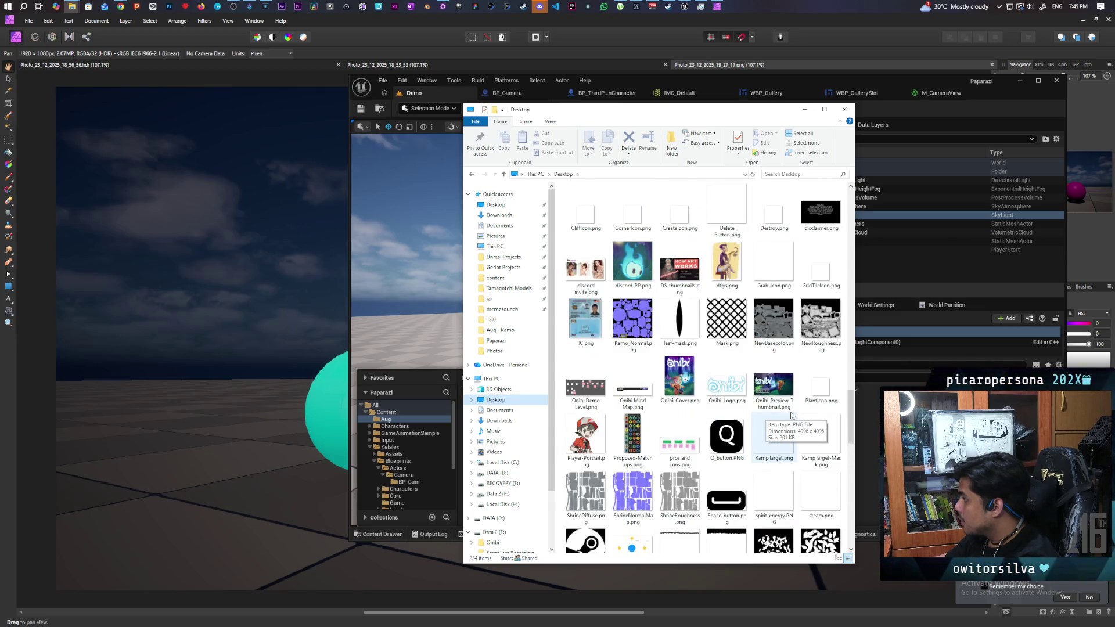
scroll(792, 416, up, 9)
scroll(791, 415, up, 12)
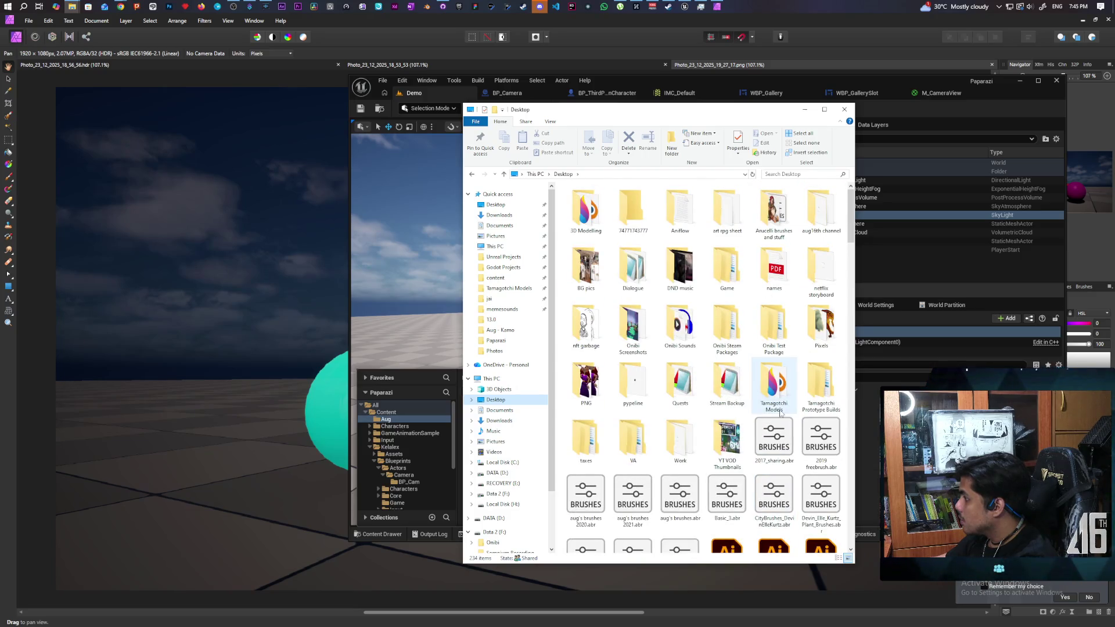
Drag CRT_Cubemap_Tex.DDS from the Desktop into the Aug content folder to import it
scroll(770, 413, down, 10)
scroll(770, 412, down, 3)
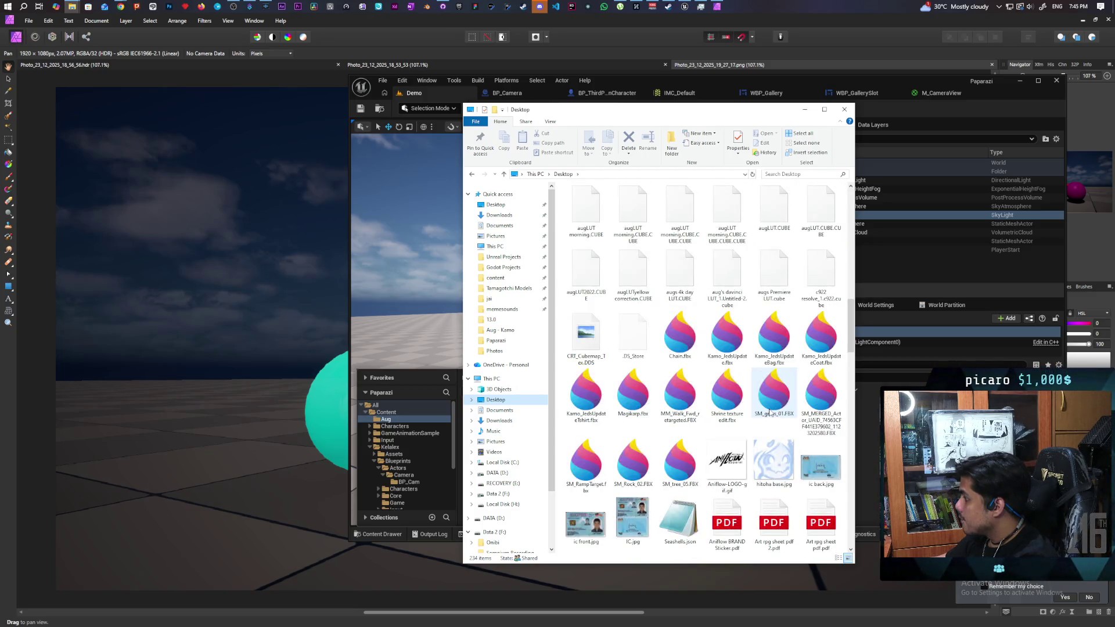
scroll(770, 412, down, 3)
scroll(584, 344, up, 3)
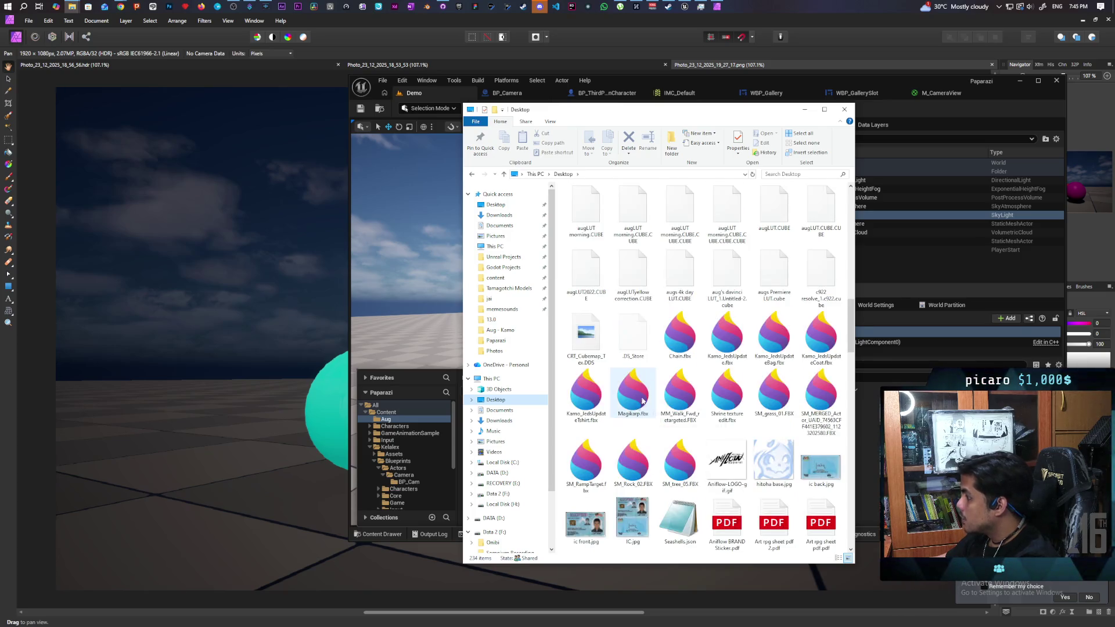
click(584, 344)
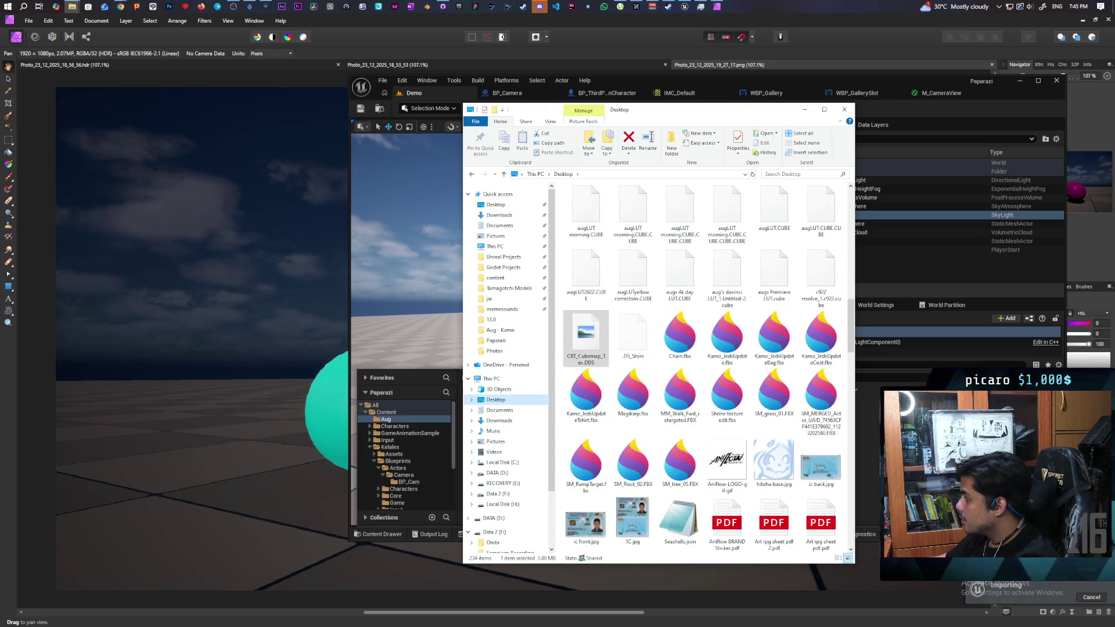
drag(584, 343, 865, 442)
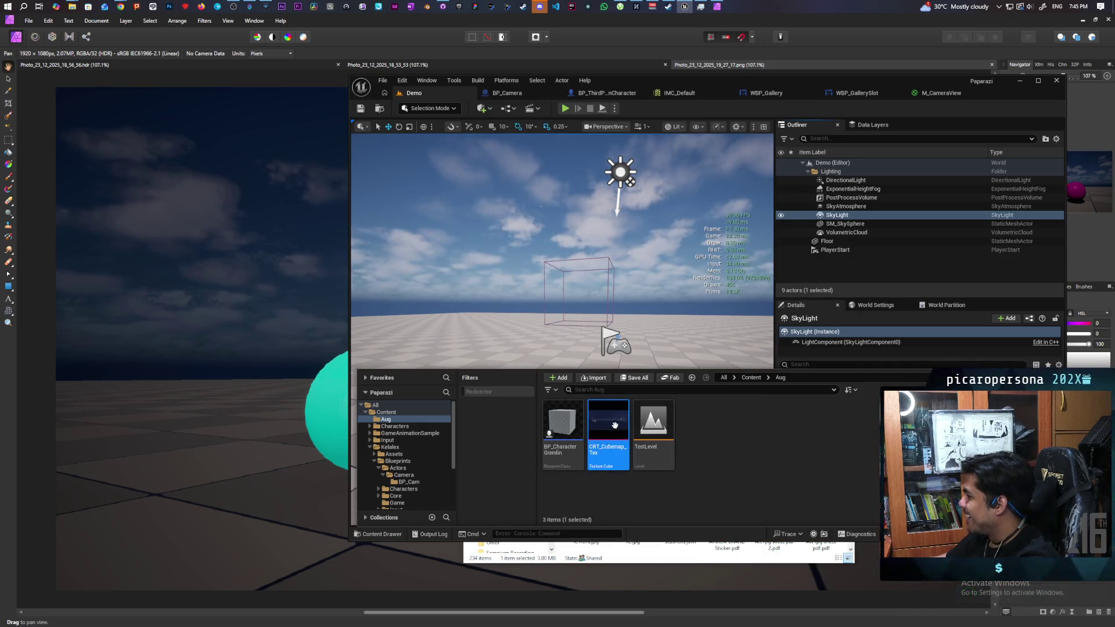
Close the Content Drawer, tilt the view toward the SkyLight, and start Play in Editor with Alt+P
click(843, 342)
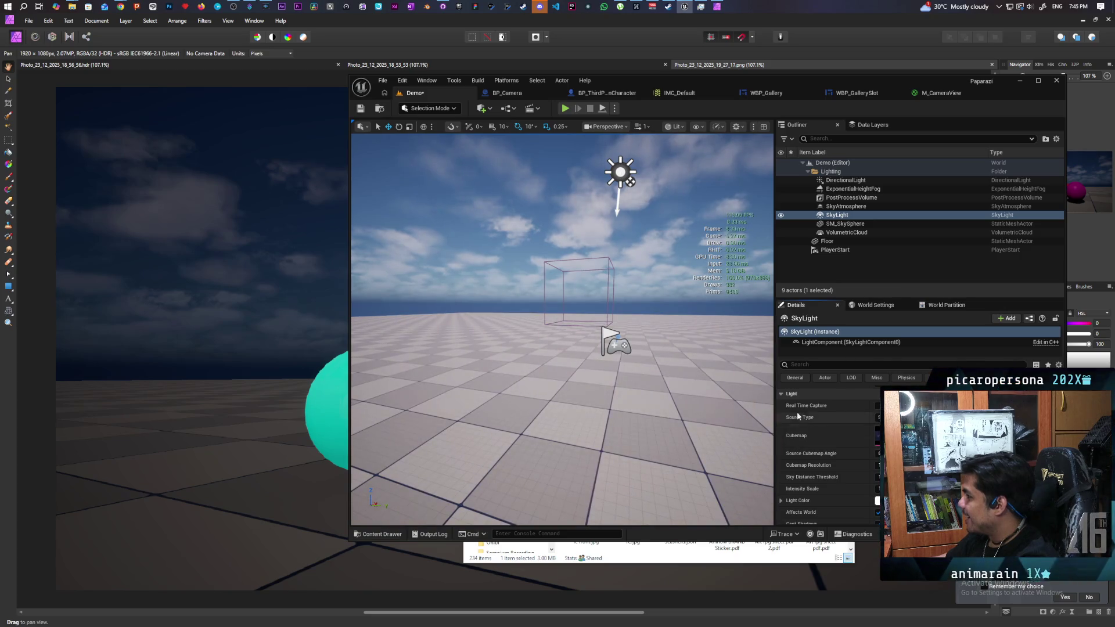
mouse_move(705, 417)
mouse_down()
mouse_move(691, 419)
mouse_move(726, 407)
mouse_move(714, 384)
mouse_move(690, 378)
mouse_up()
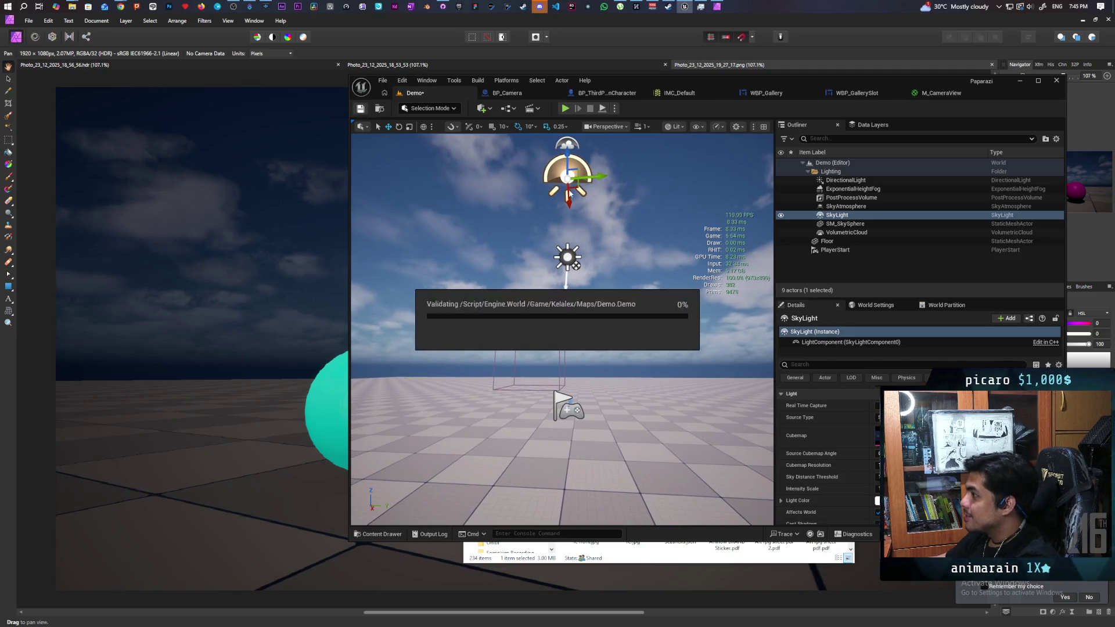
key(alt+p)
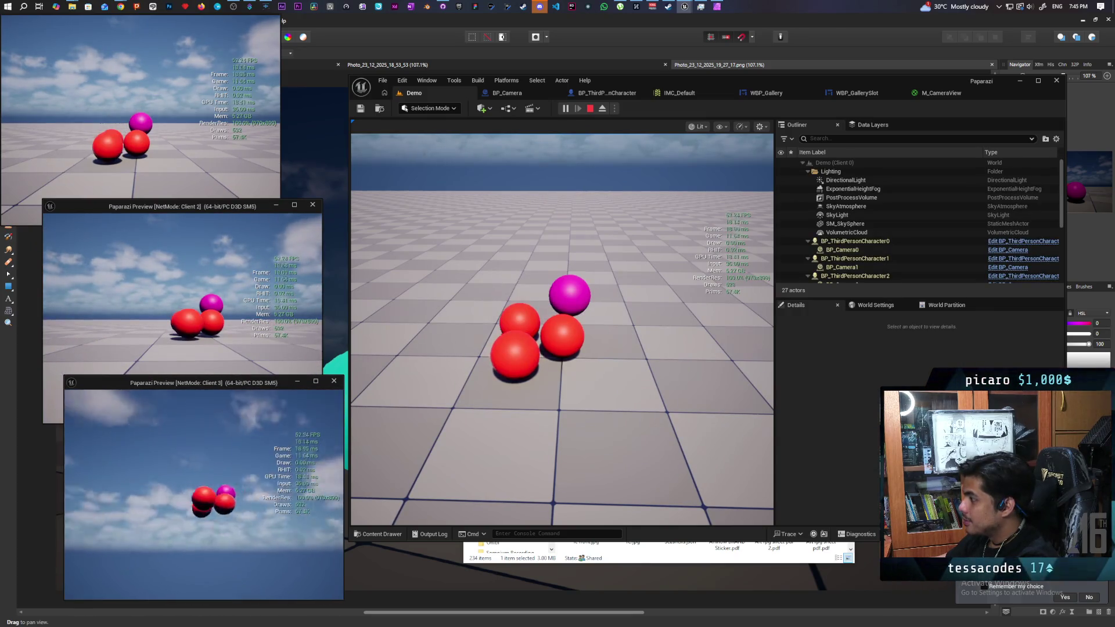
Move Client 3's sphere pawn forward with W, then stop Play in Editor
key(w)
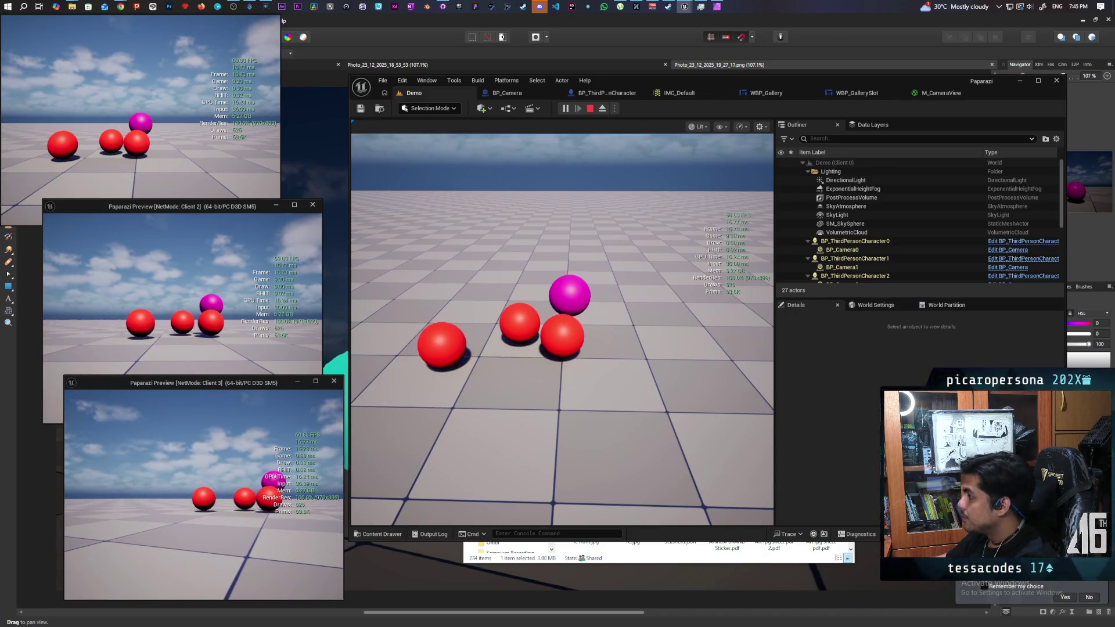
key(Escape)
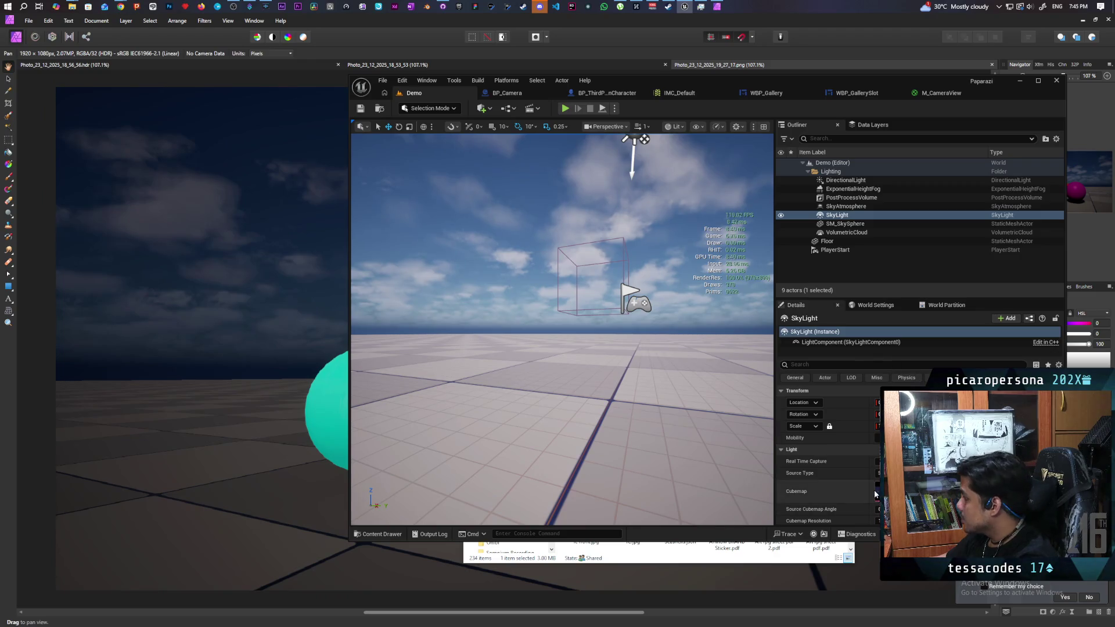
Scroll the SkyLight's Details, tilt the view toward the floor, and open the Epic Games Launcher
scroll(858, 481, down, 2)
scroll(845, 480, down, 2)
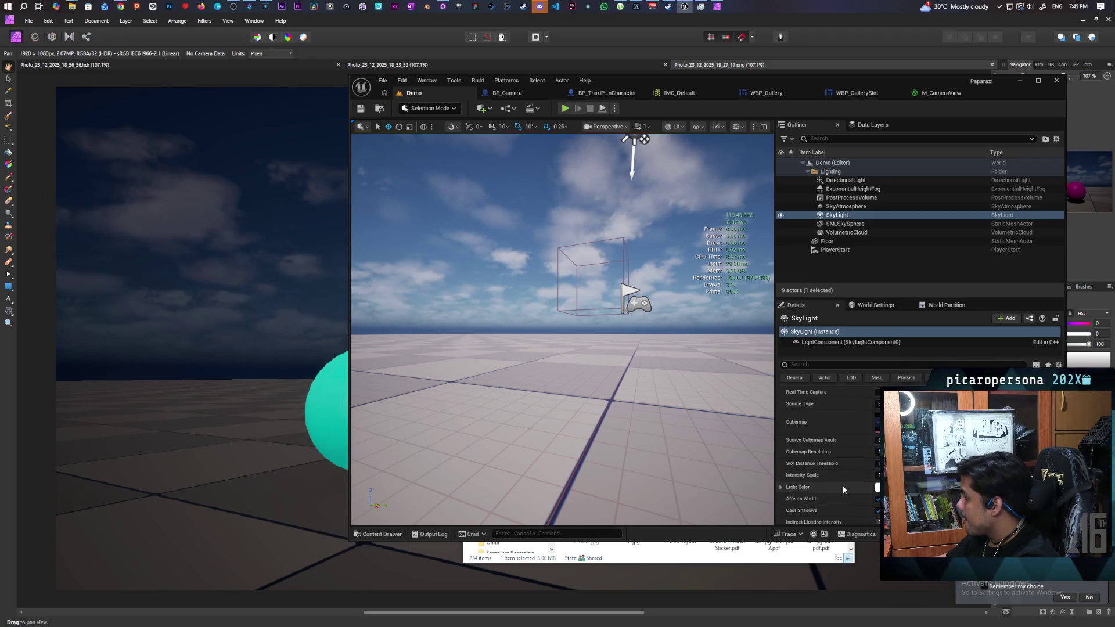
drag(581, 348, 581, 447)
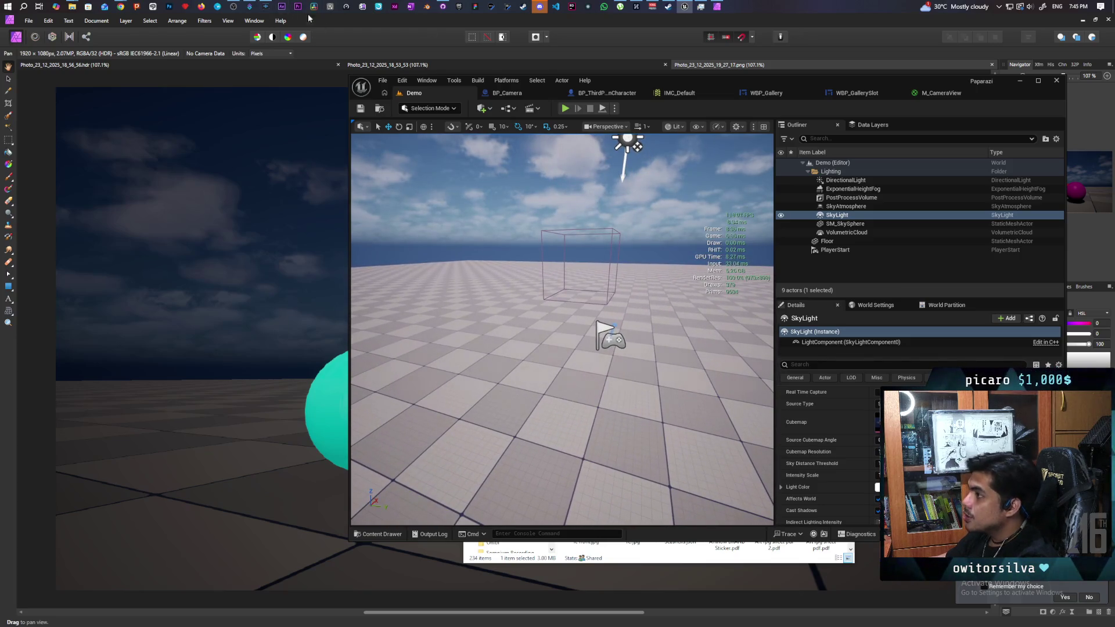
mouse_move(122, 8)
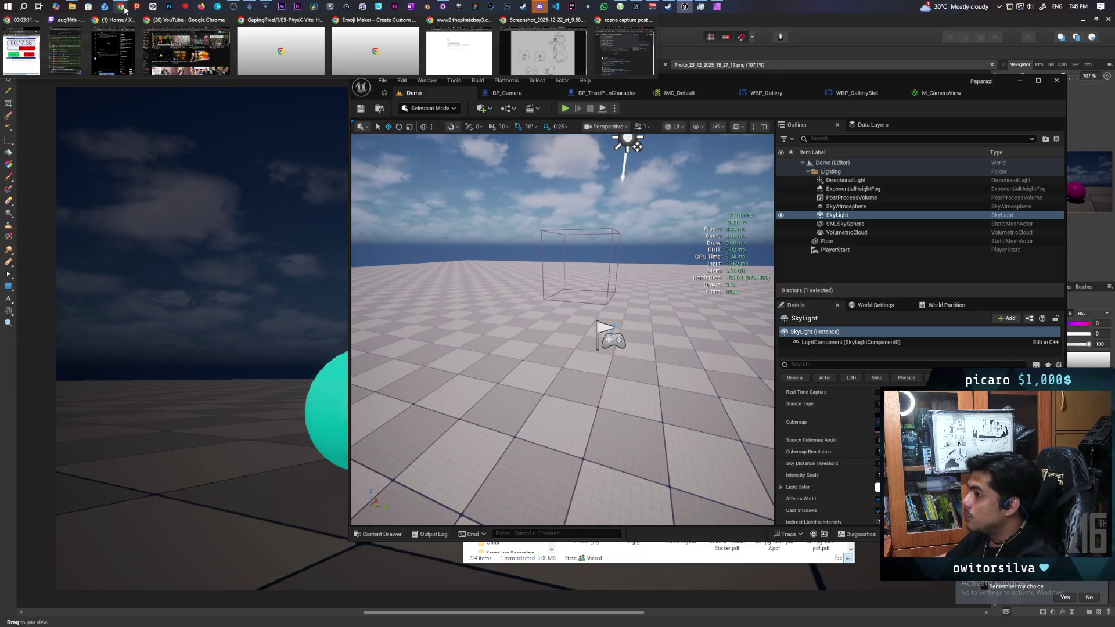
click(459, 7)
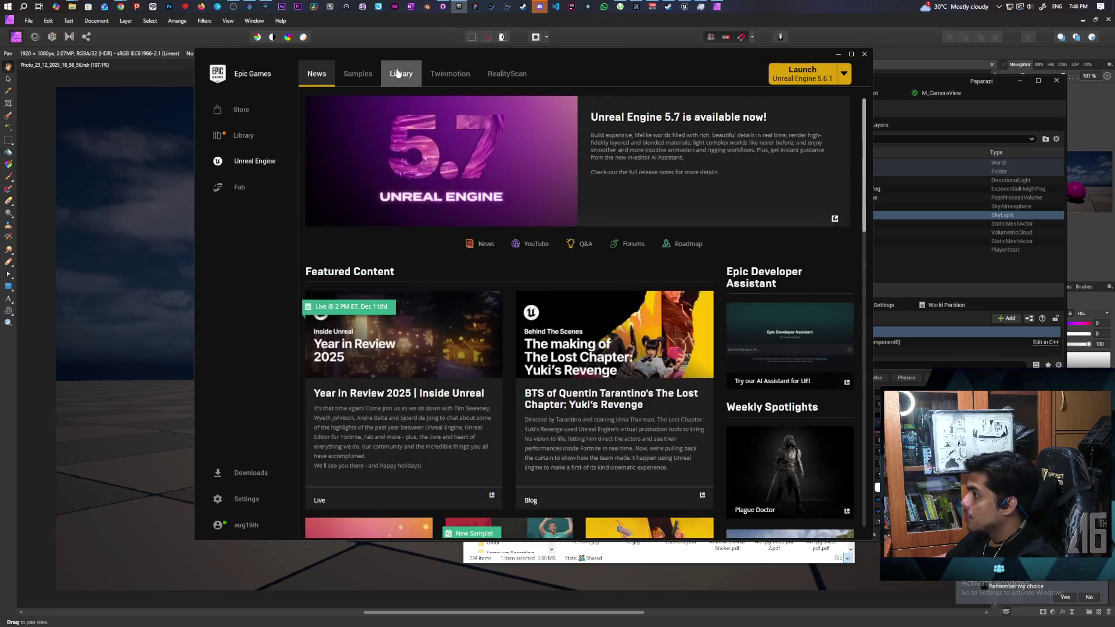
Launch the Onibi Unreal Engine 5.6 project from the Library's My Projects list
click(400, 74)
scroll(581, 314, down, 2)
scroll(622, 320, down, 3)
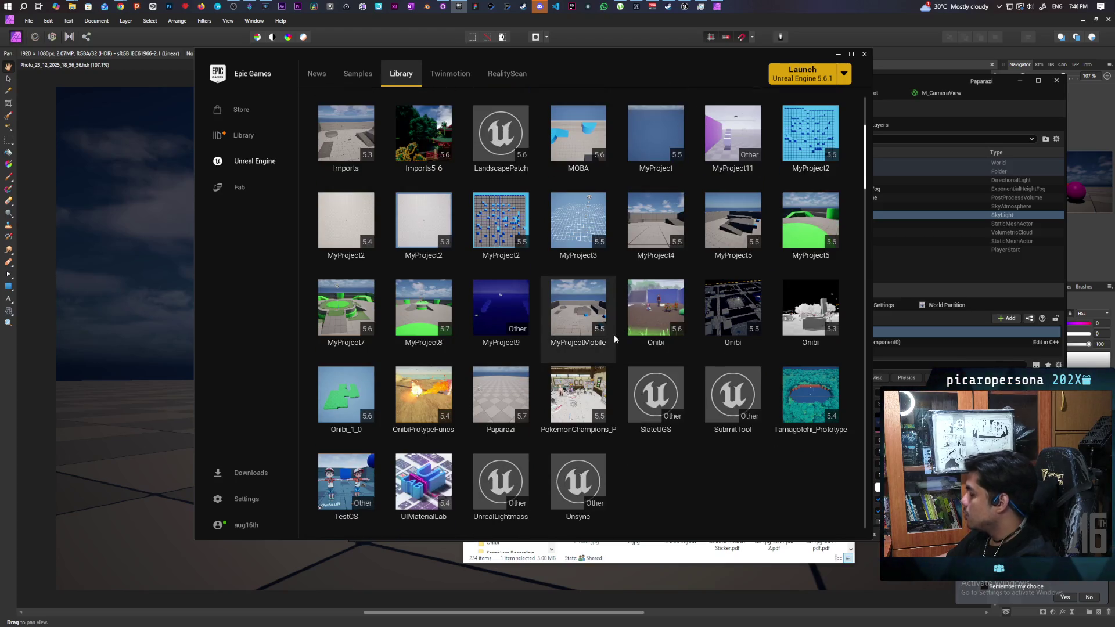
mouse_move(590, 387)
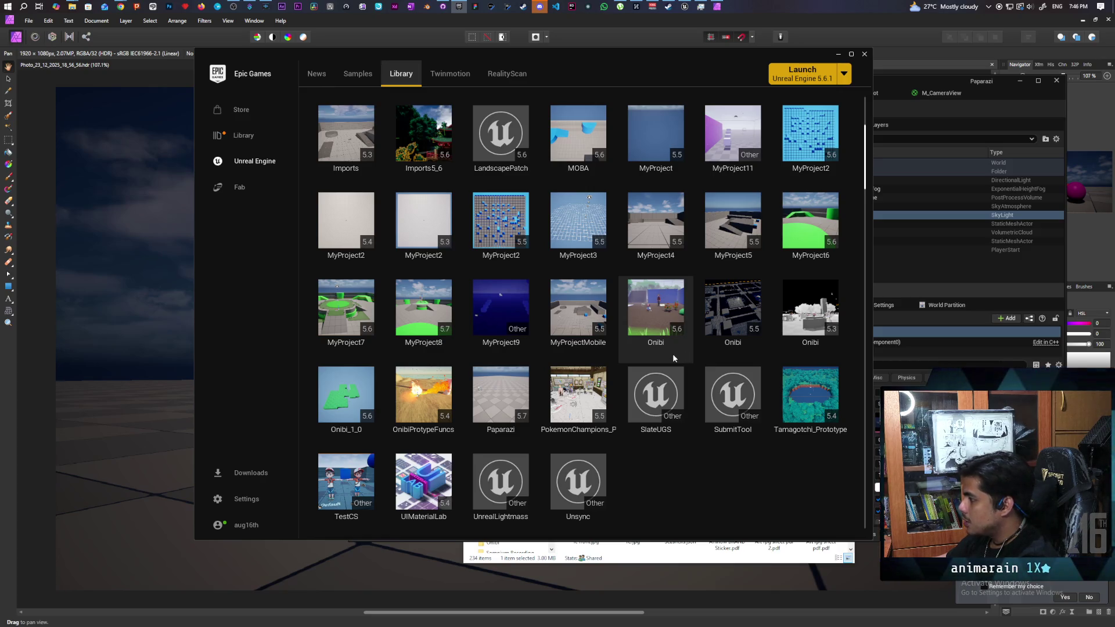
mouse_move(735, 319)
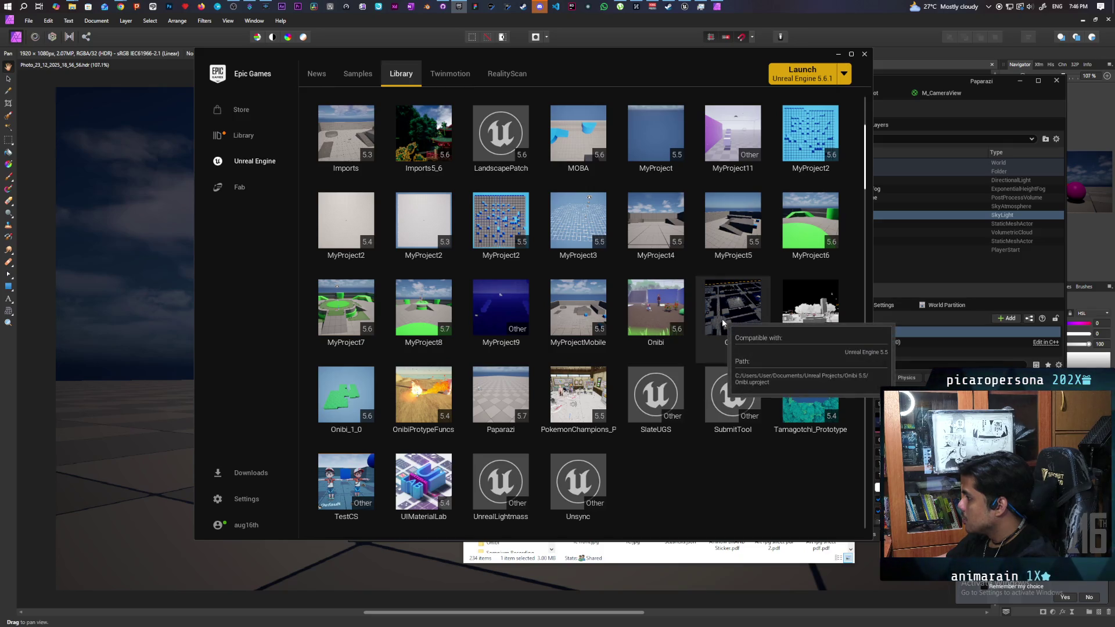
double_click(661, 311)
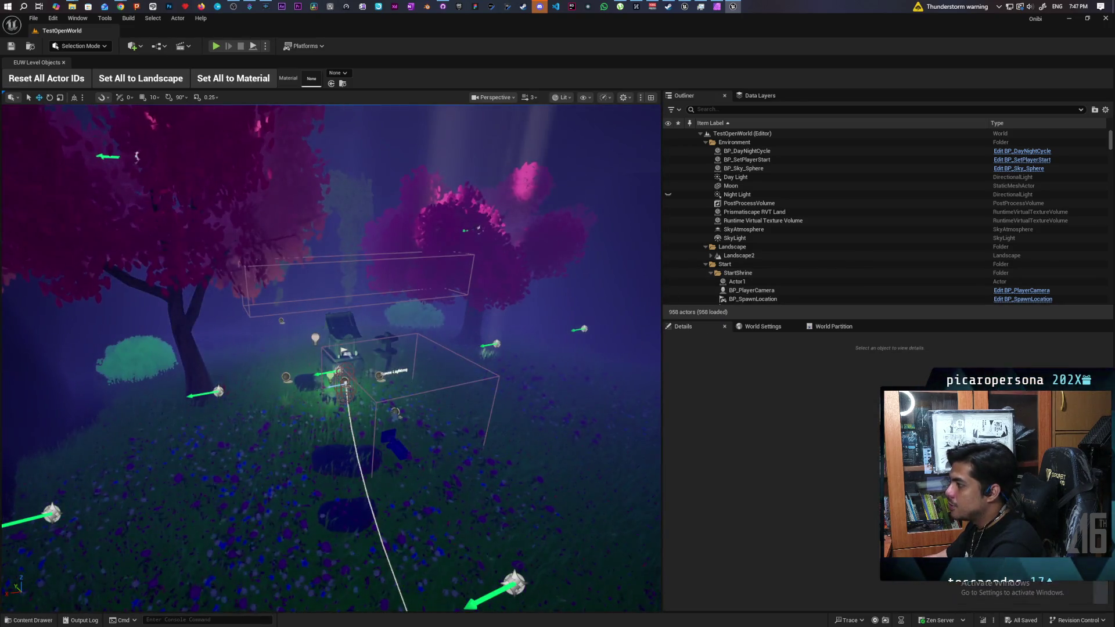
In Onibi, select the open-world SkyLight and locate its Light Color setting
drag(633, 300, 636, 244)
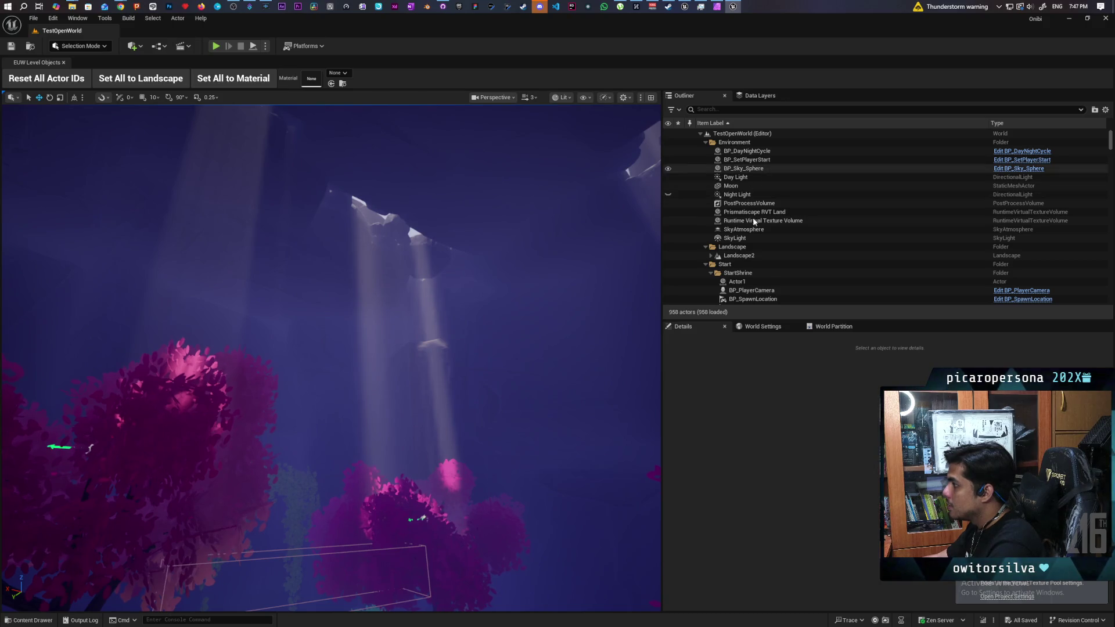
click(756, 239)
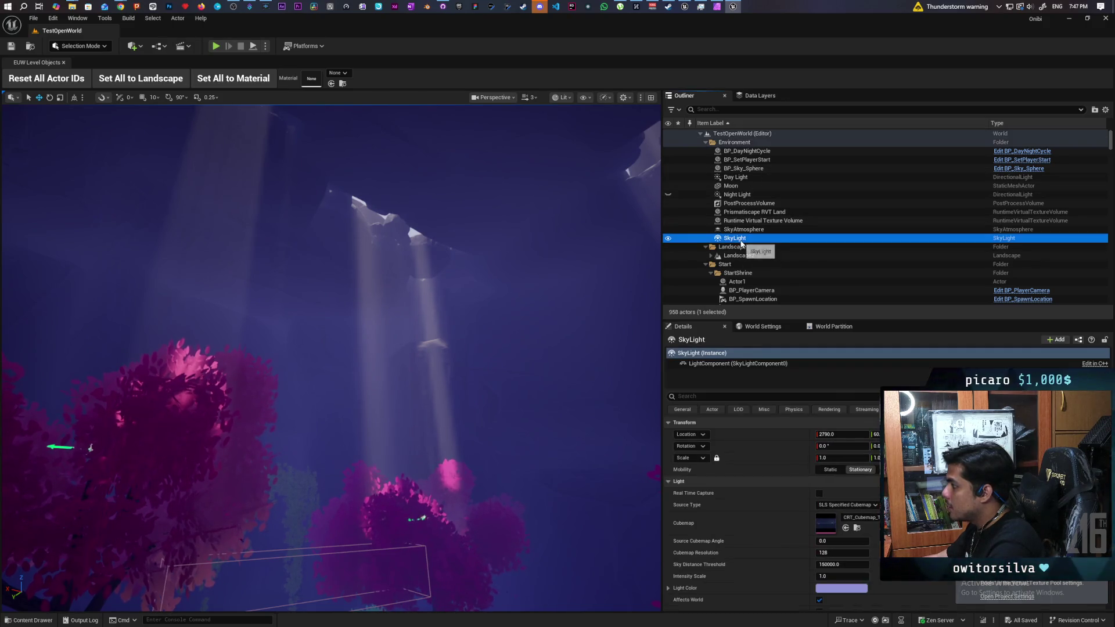
scroll(732, 532, down, 2)
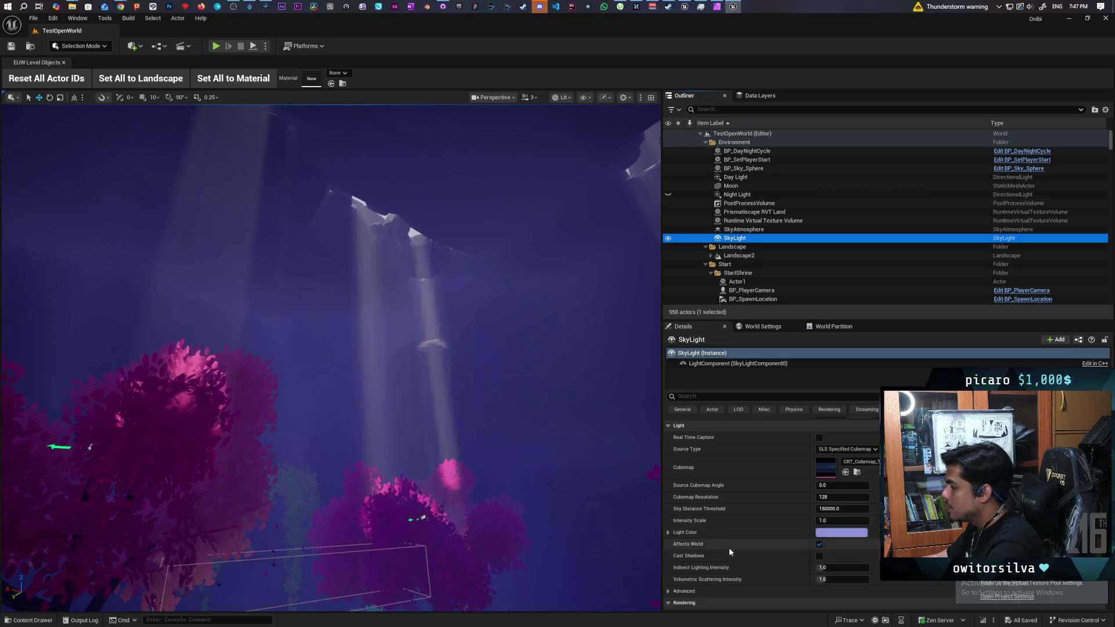
click(792, 534)
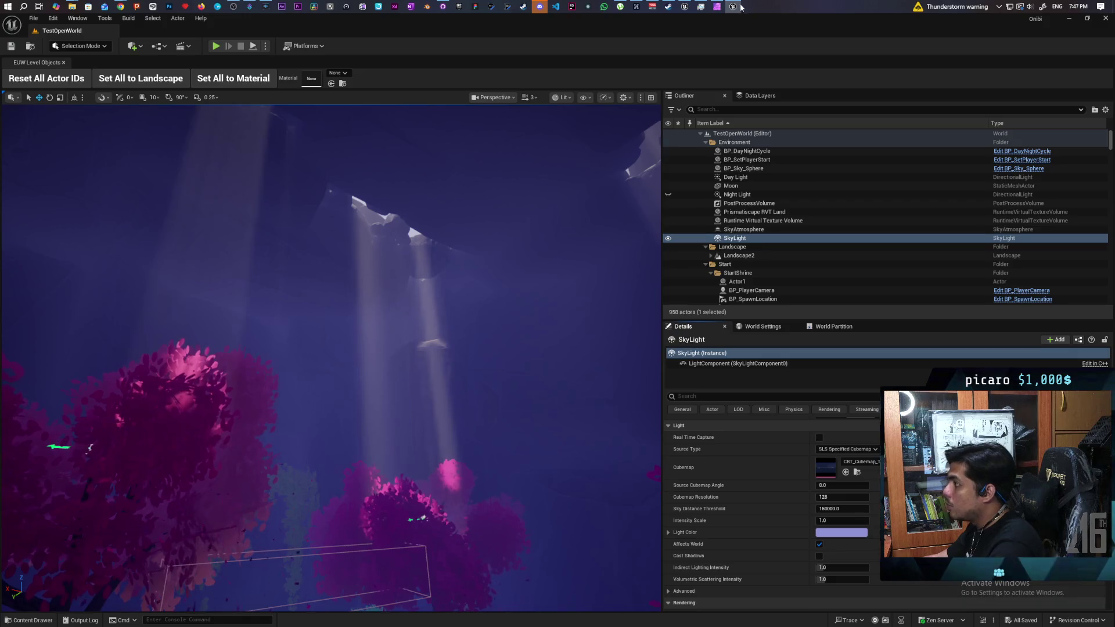
Select BP_DayNightCycle and click Update Sky to refresh the sky lighting
mouse_move(739, 7)
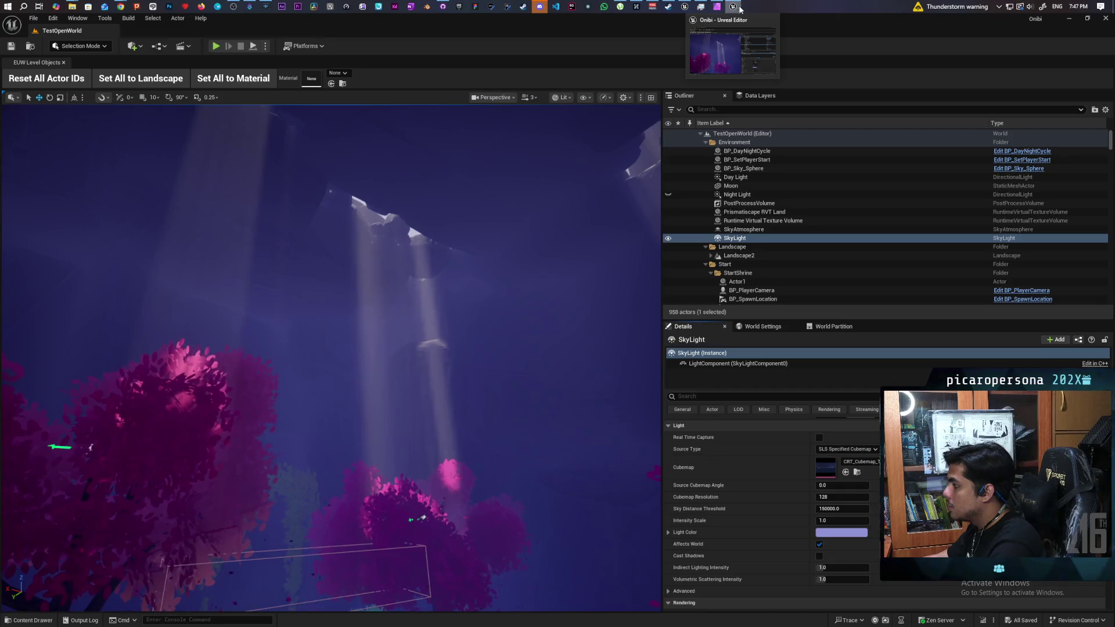
click(757, 154)
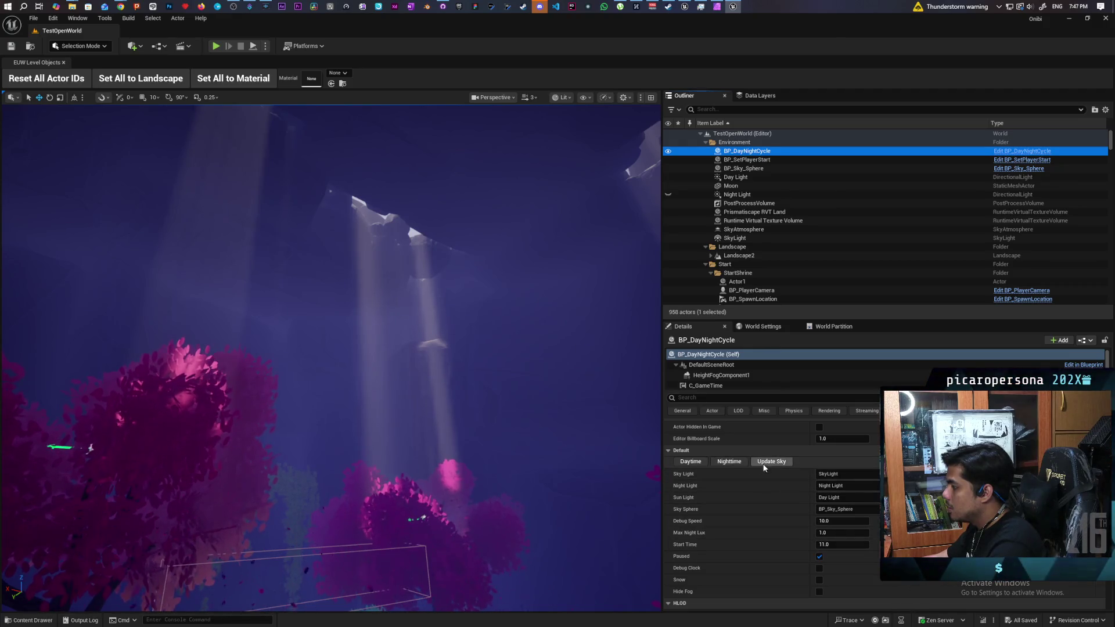
click(784, 462)
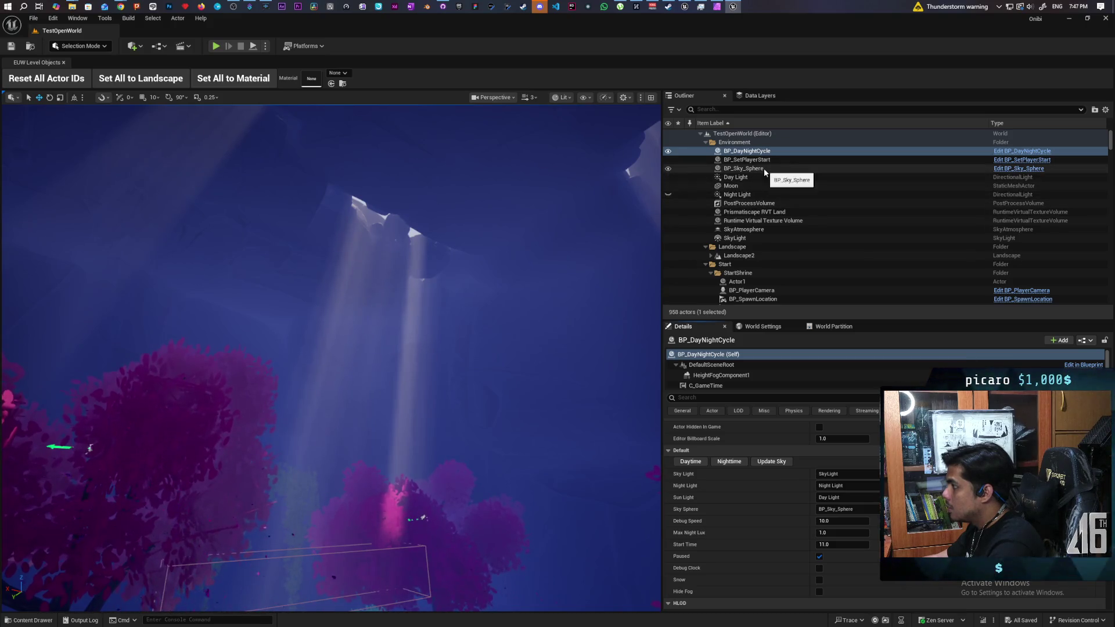
Copy the SkyLight's light blue Light Color and paste it onto the Paparazi Demo SkyLight
click(757, 239)
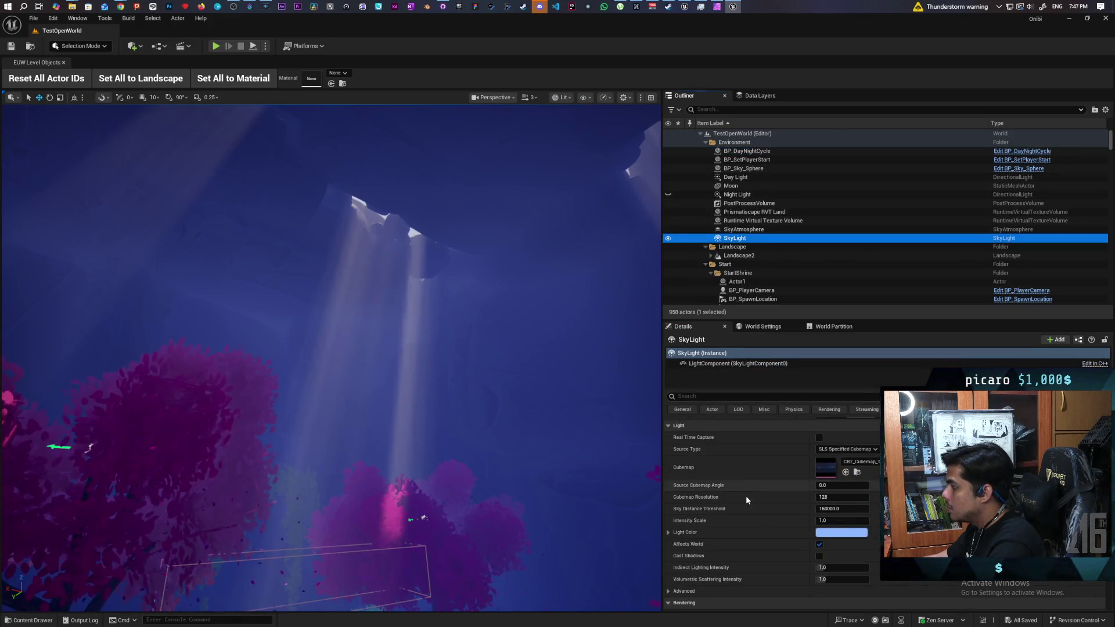
click(789, 533)
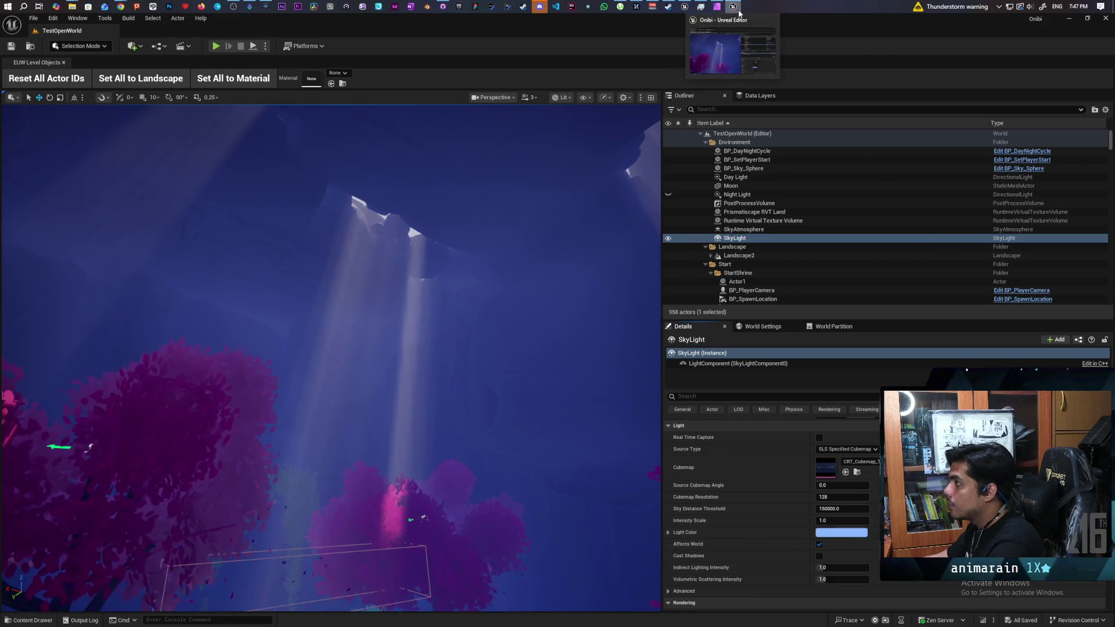
click(685, 6)
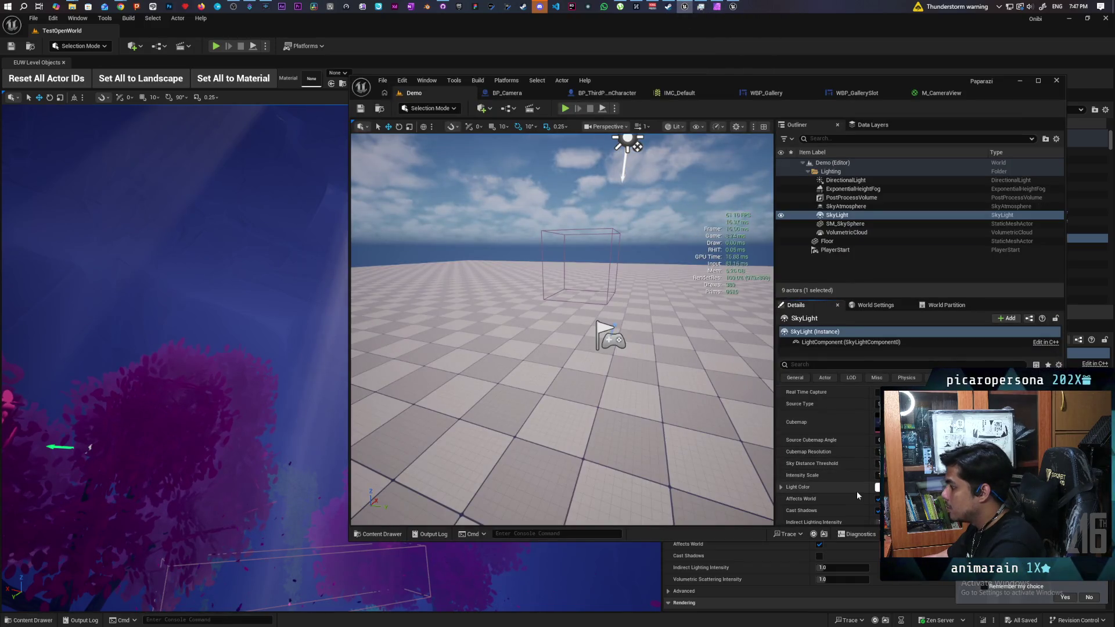
key(ctrl+v)
Save the Demo level with Ctrl+S, then run and stop a multiplayer play test
drag(723, 426, 715, 365)
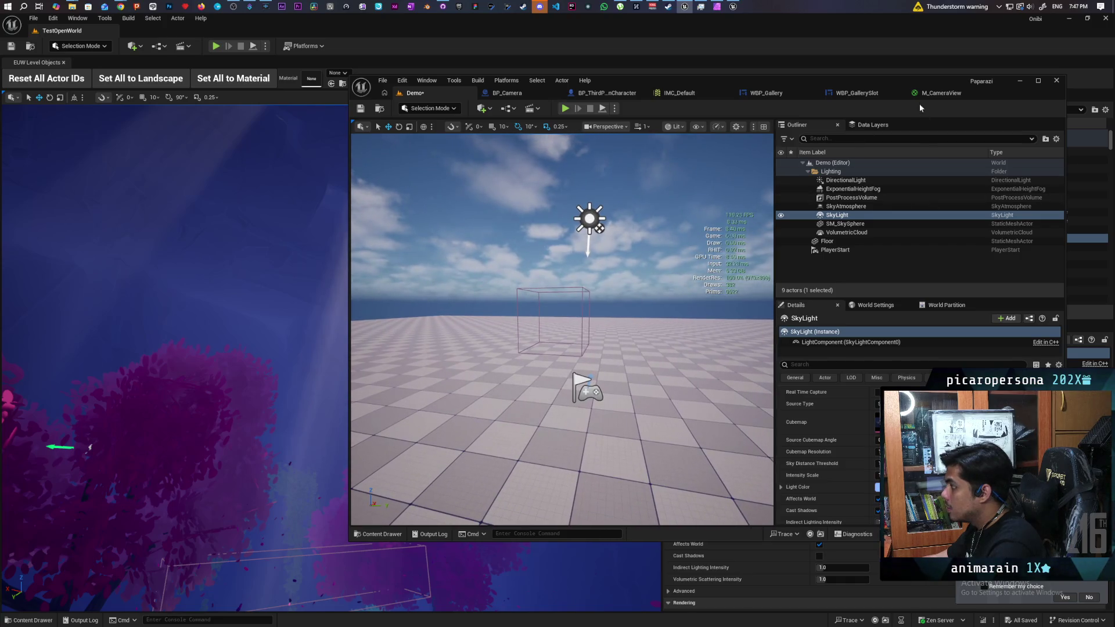
mouse_move(918, 85)
mouse_down()
mouse_move(589, 98)
mouse_move(463, 133)
mouse_move(974, 102)
mouse_up()
key(ctrl+s)
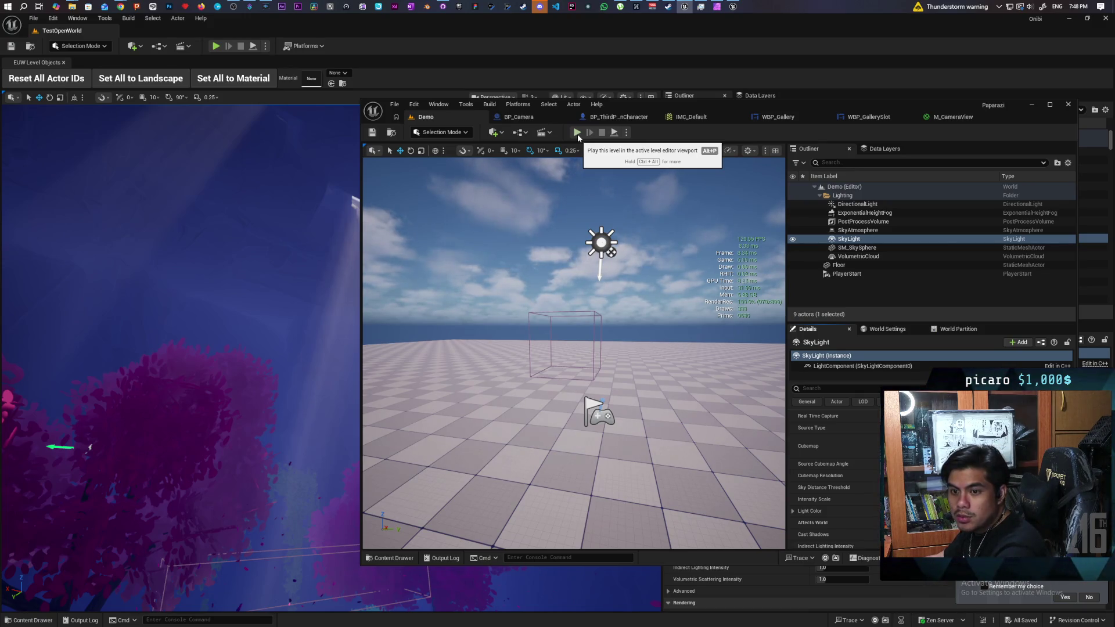
click(578, 134)
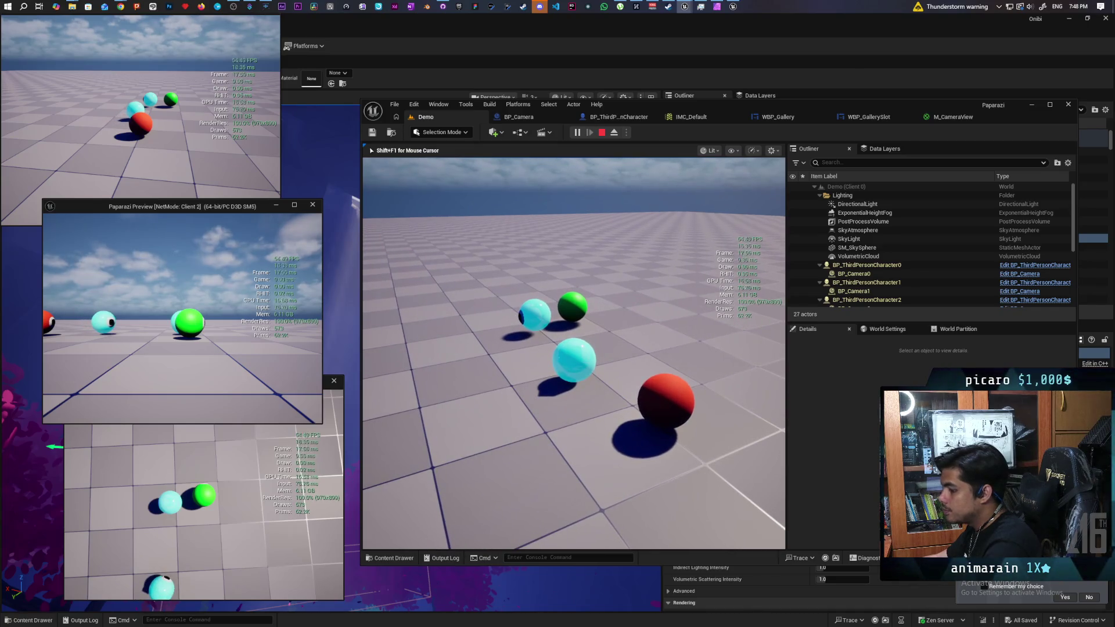
key(Escape)
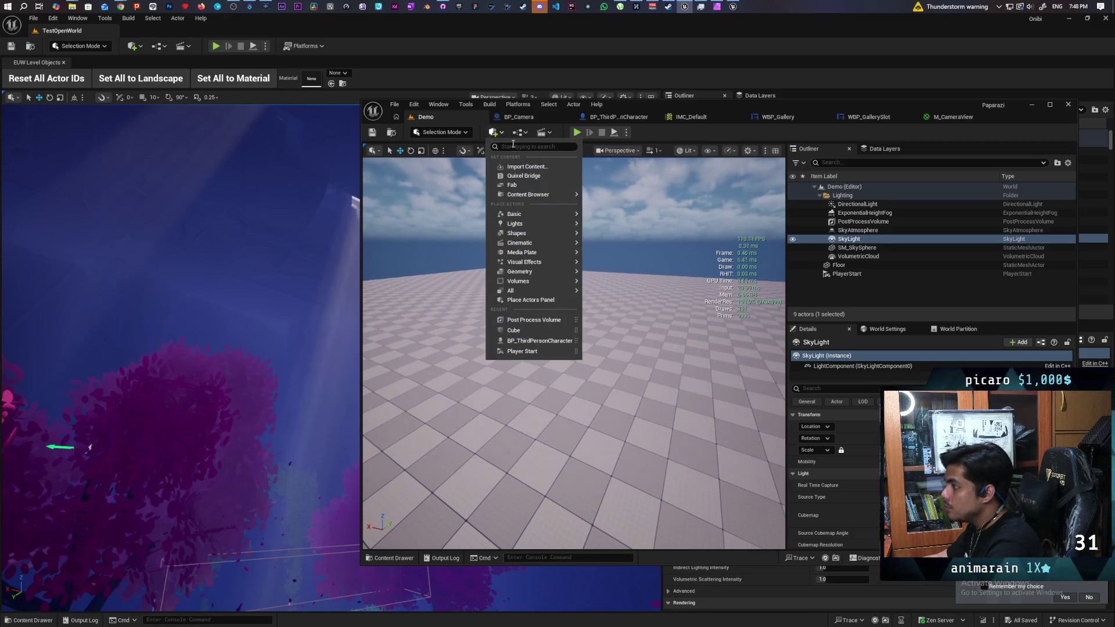
Place a Sphere in the Paparazi Demo level and frame it to inspect its sky-lit shading
text(sphere)
key(Return)
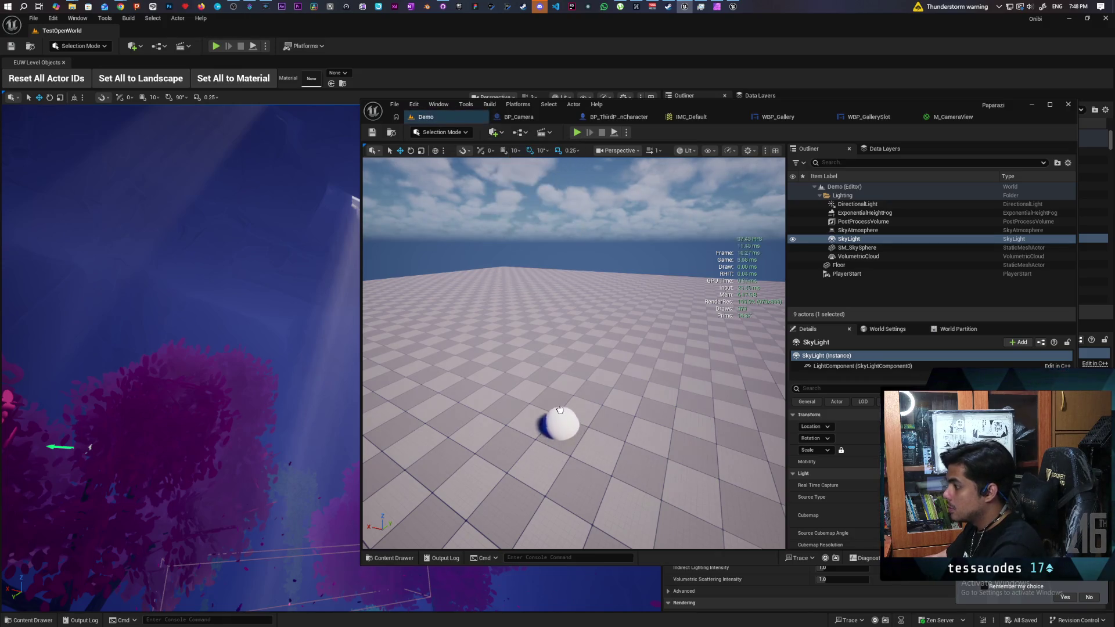
scroll(560, 372, up, 10)
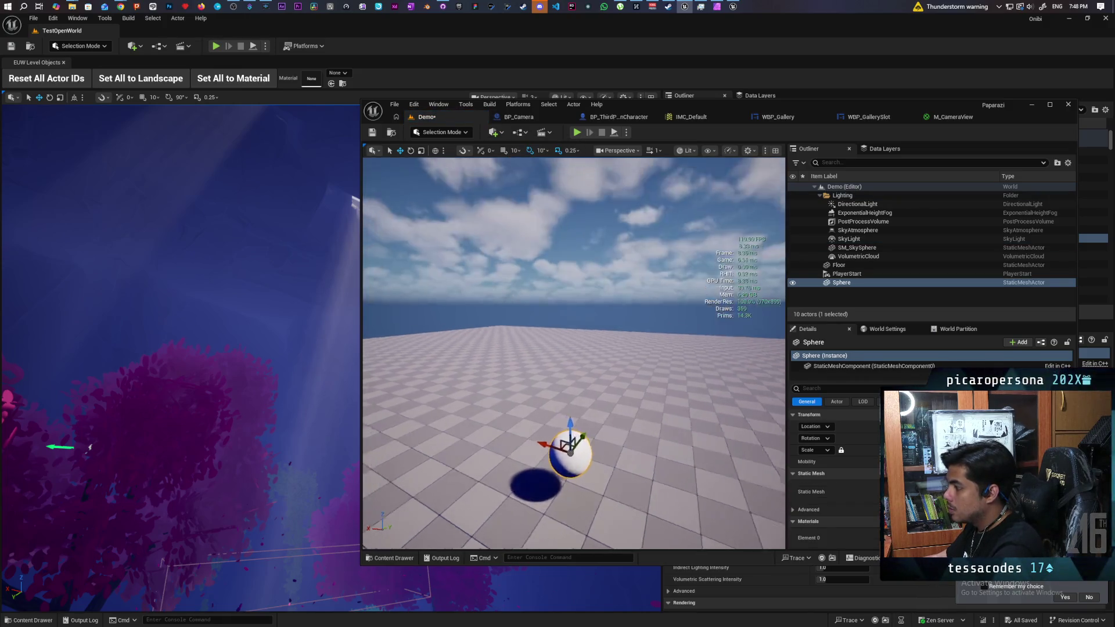
key(f)
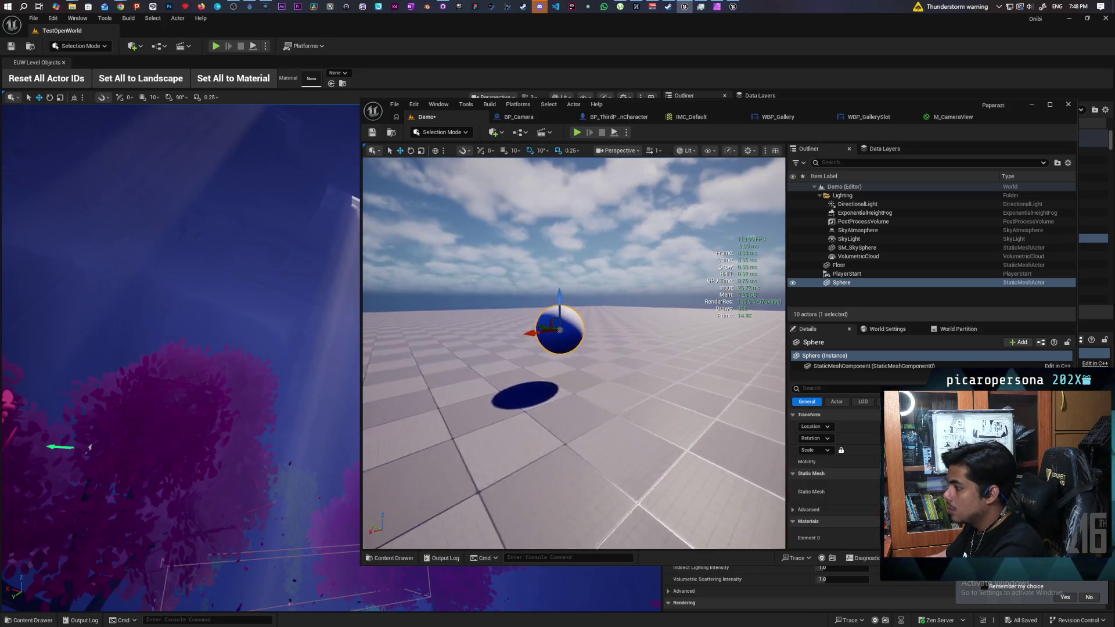
scroll(611, 383, up, 3)
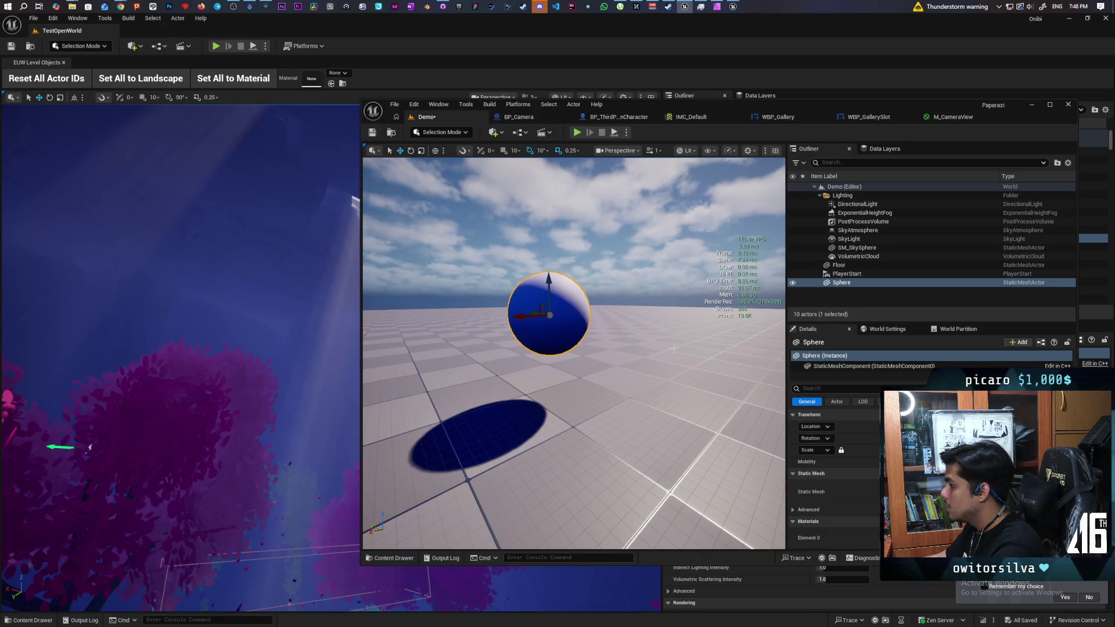
mouse_move(853, 117)
mouse_down()
mouse_move(815, 141)
mouse_move(528, 224)
mouse_move(700, 212)
mouse_move(698, 151)
mouse_move(650, 256)
mouse_move(579, 239)
mouse_move(481, 124)
mouse_move(429, 113)
mouse_move(510, 169)
mouse_move(566, 433)
mouse_move(507, 174)
mouse_move(525, 130)
mouse_move(522, 142)
mouse_up()
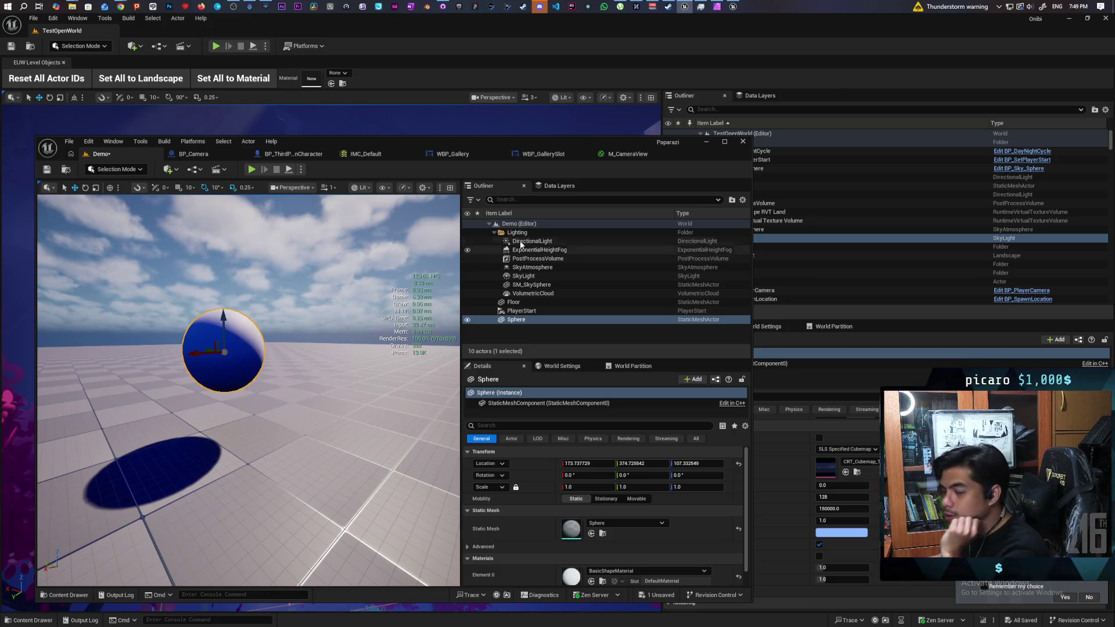
Open the Onibi project's BP_DayNightCycle blueprint and locate its asset in the InGameClock folder
mouse_move(626, 140)
mouse_down()
mouse_move(583, 78)
mouse_move(611, 250)
mouse_move(770, 384)
mouse_move(634, 280)
mouse_move(546, 45)
mouse_move(601, 13)
mouse_move(672, 162)
mouse_up()
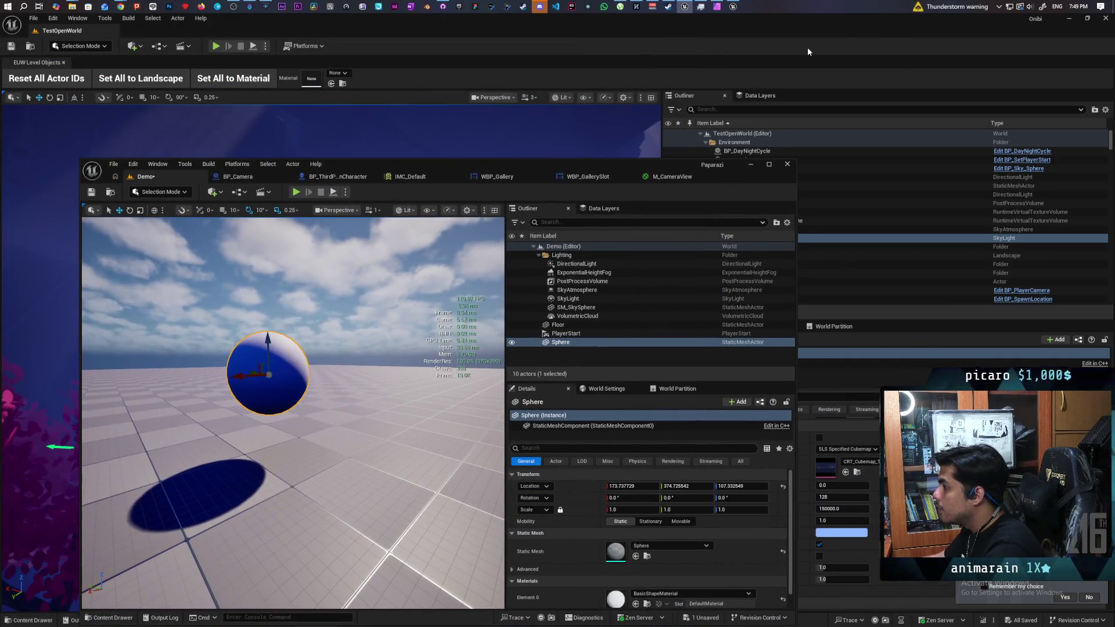
mouse_move(661, 168)
mouse_down()
mouse_move(654, 253)
mouse_move(637, 301)
mouse_move(623, 297)
mouse_up()
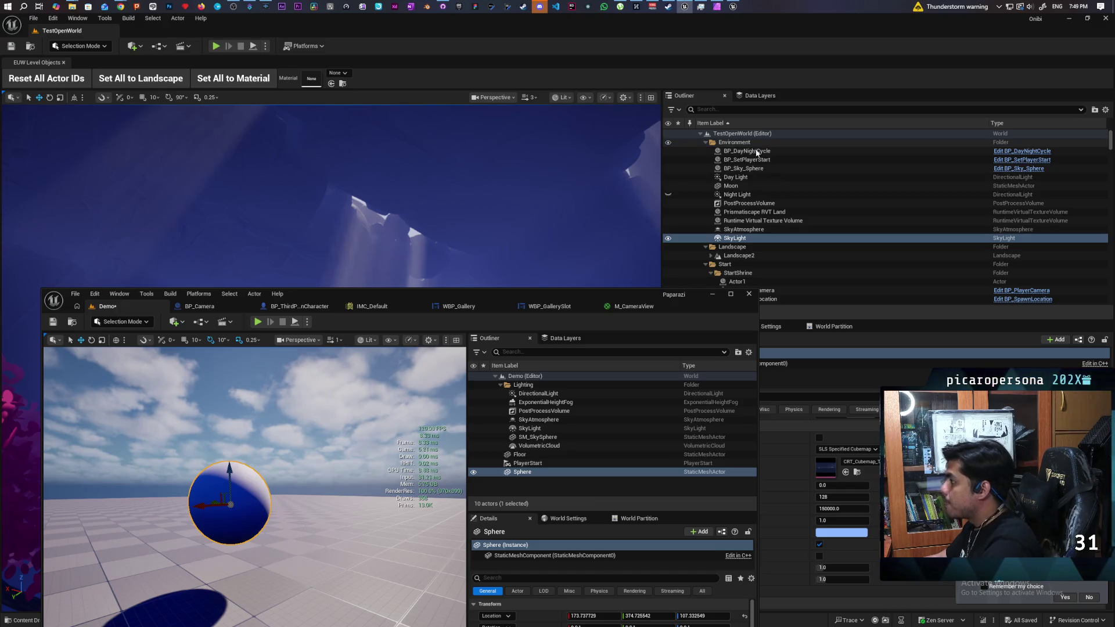
click(1021, 155)
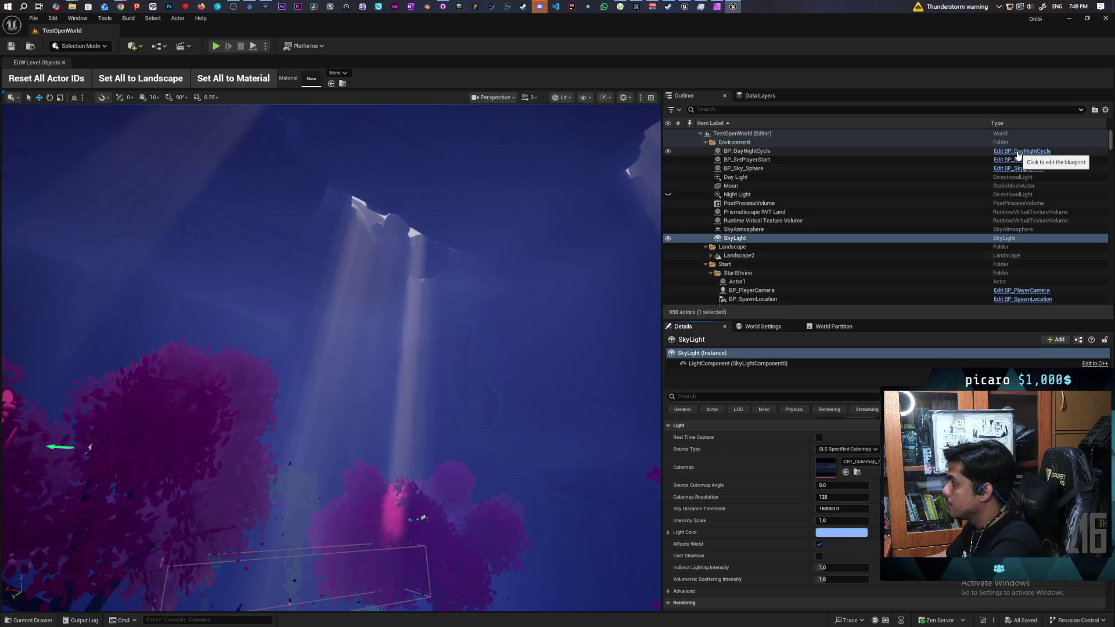
click(1018, 152)
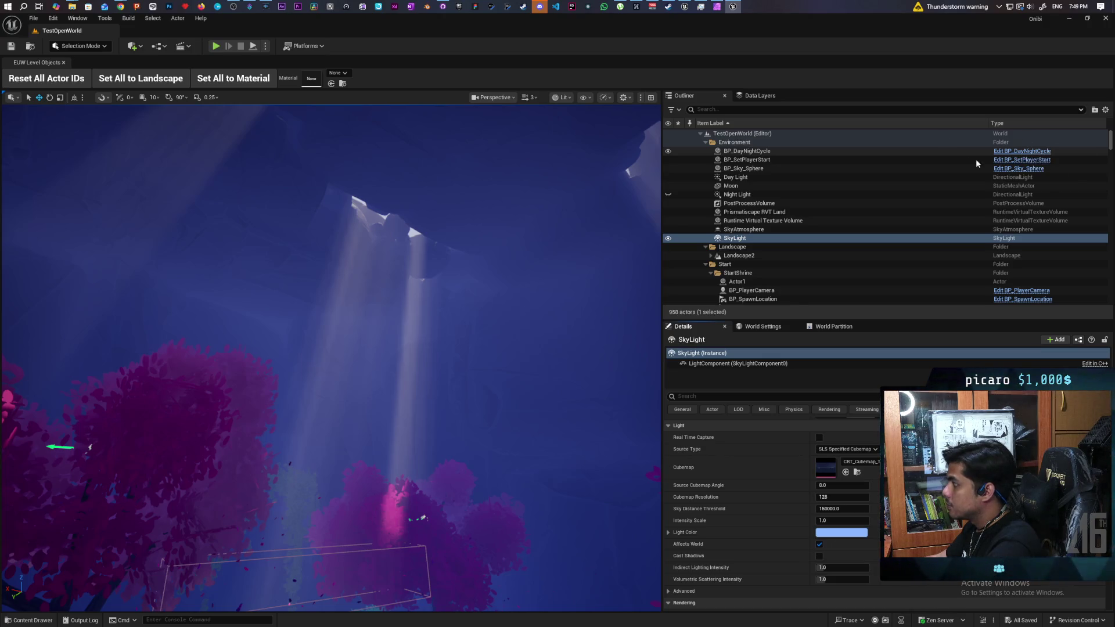
click(29, 47)
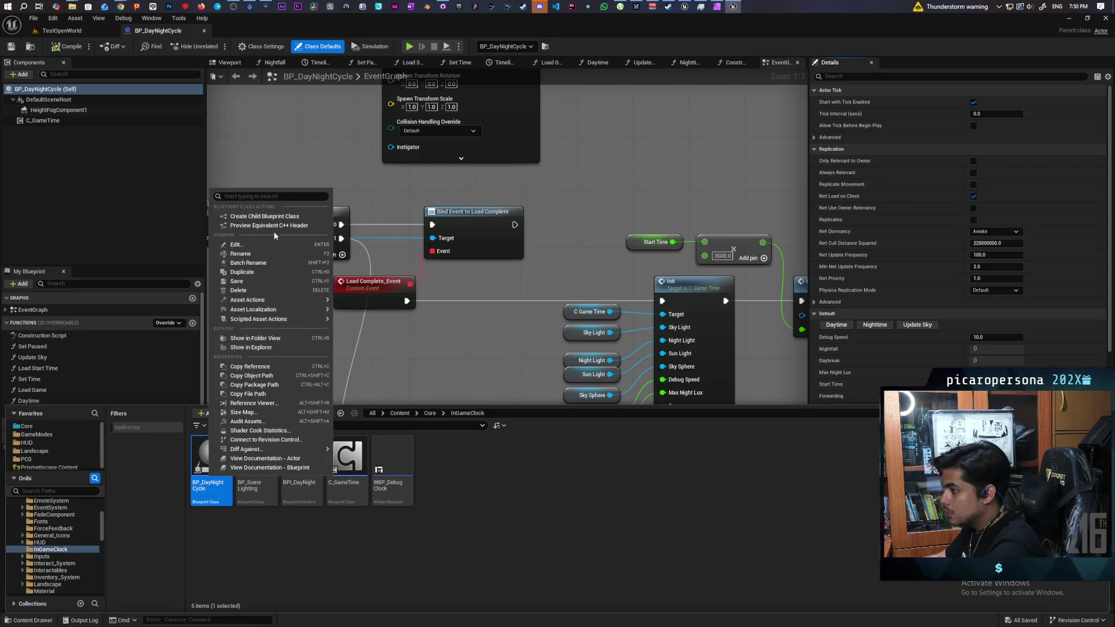
Start migrating BP_DayNightCycle, review the Asset Report's dependency list, then close the report
mouse_move(286, 300)
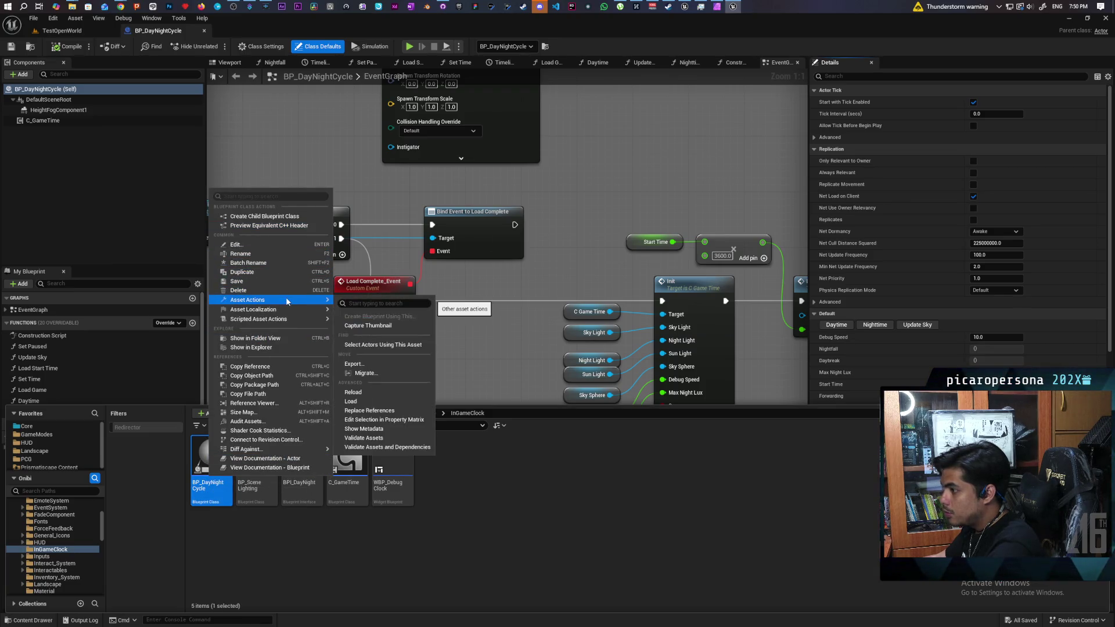
click(365, 373)
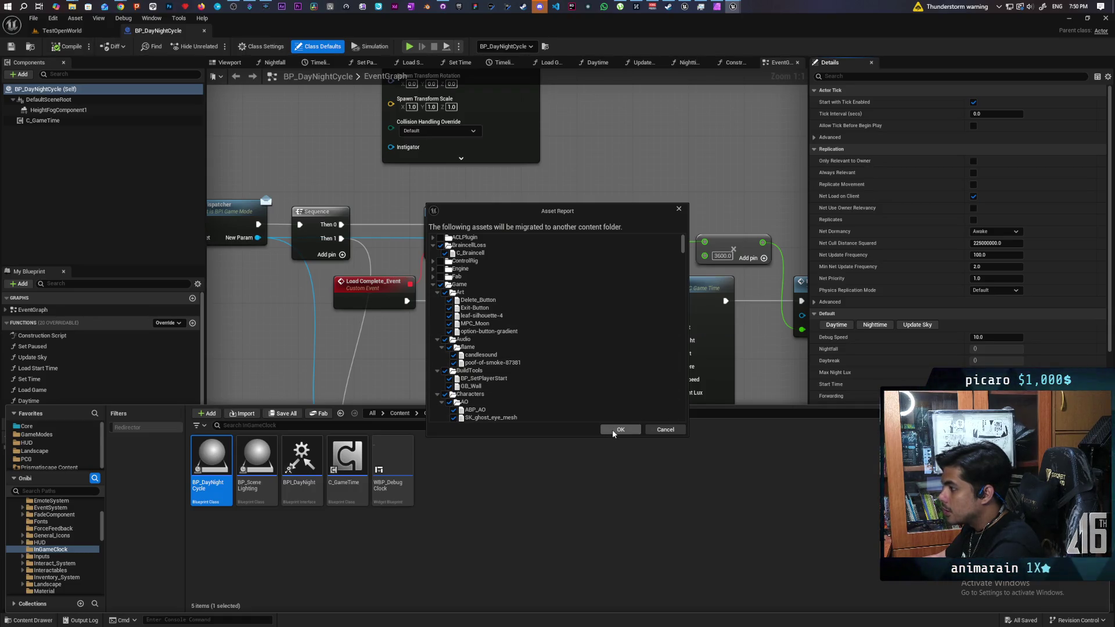
scroll(580, 374, down, 5)
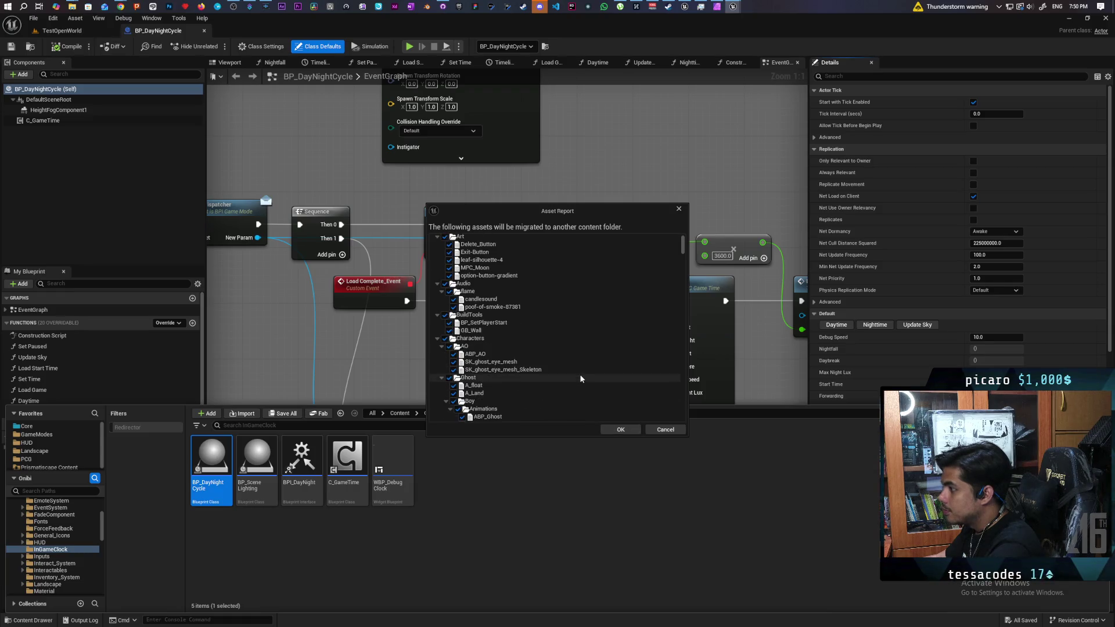
scroll(580, 375, down, 5)
scroll(580, 375, down, 15)
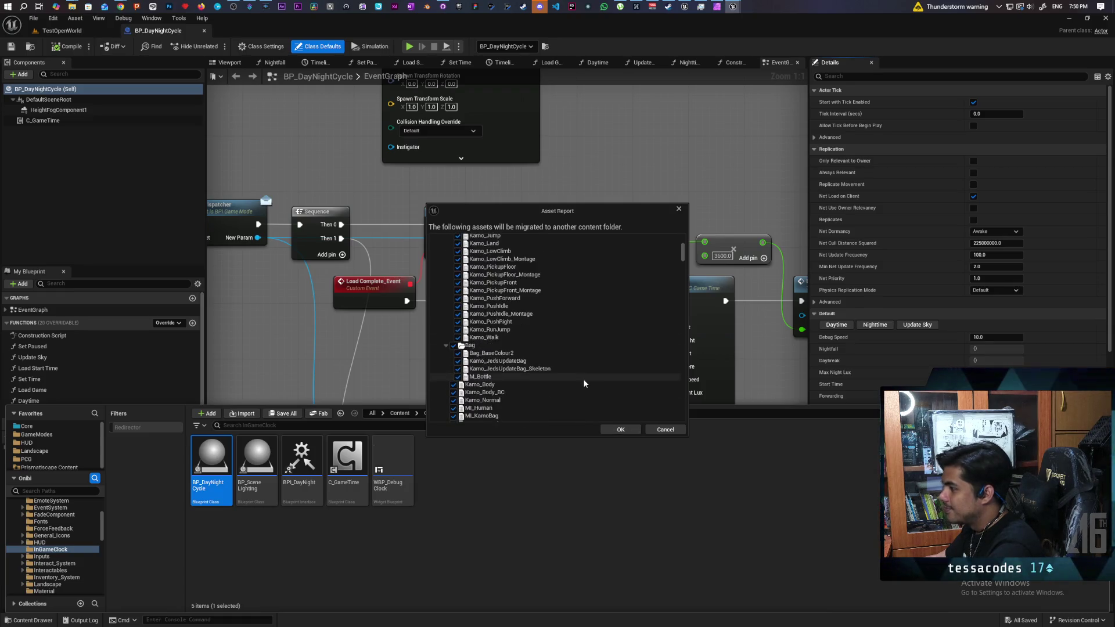
scroll(583, 378, up, 5)
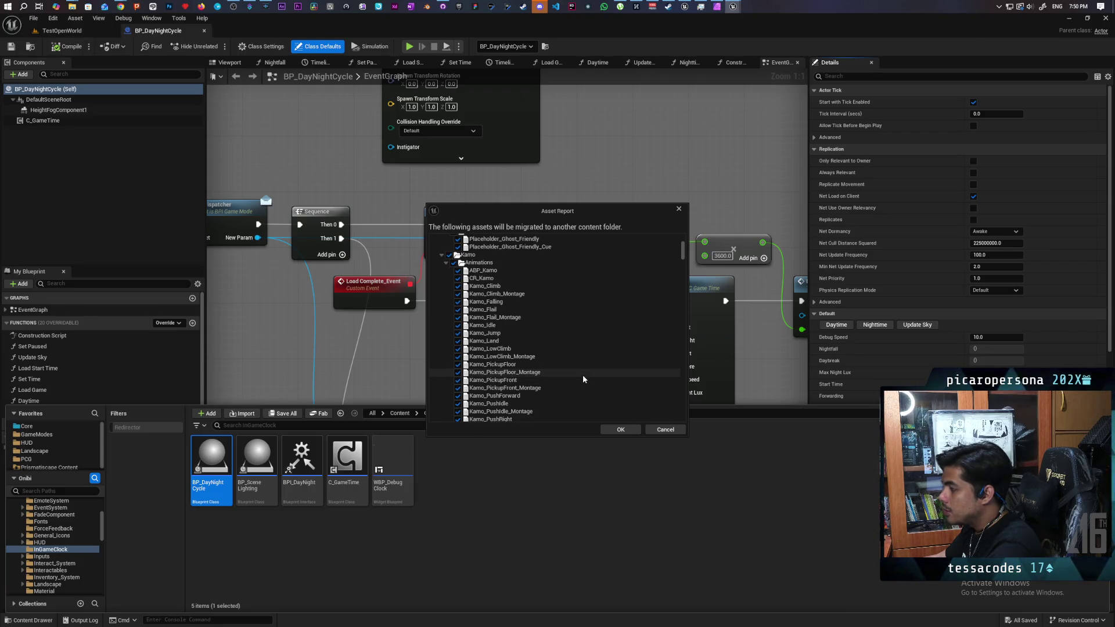
scroll(583, 379, up, 6)
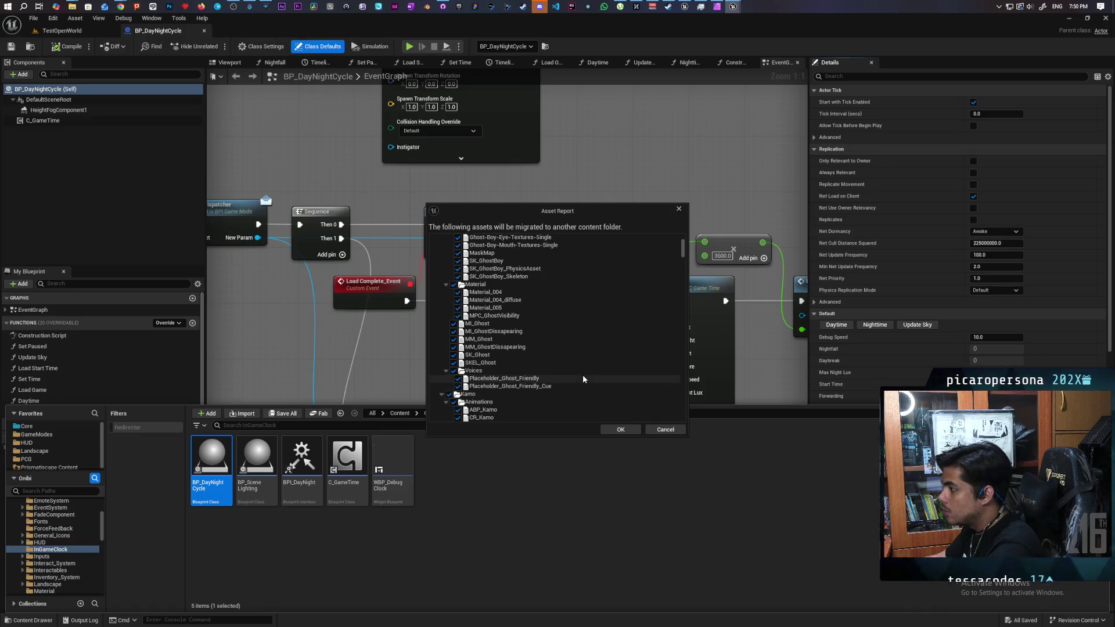
scroll(583, 380, up, 1)
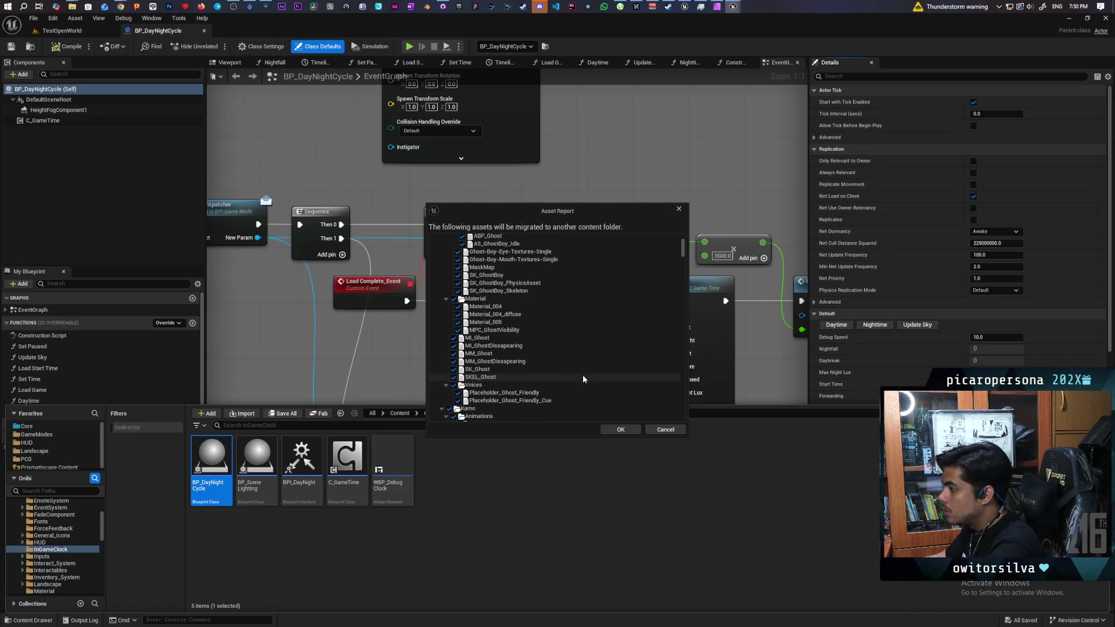
scroll(583, 379, up, 2)
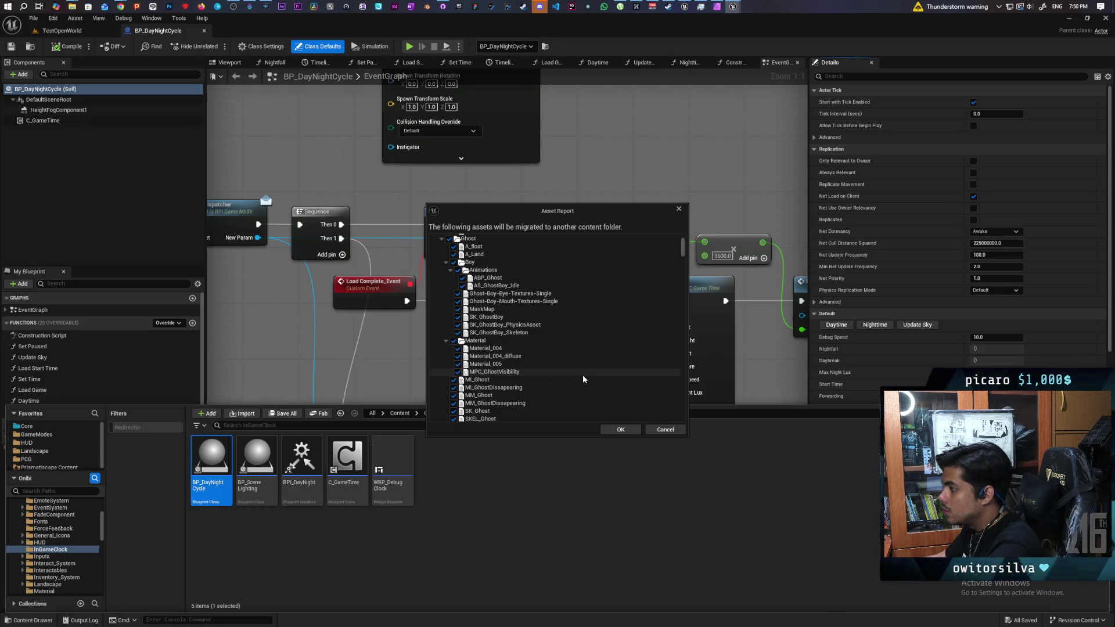
scroll(583, 379, up, 3)
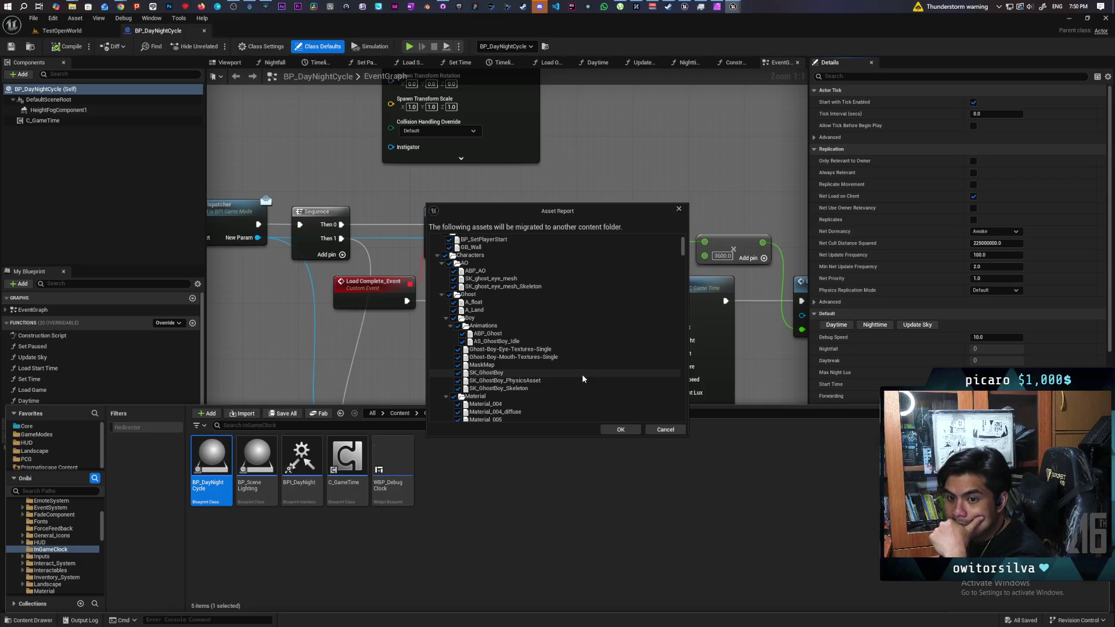
click(666, 430)
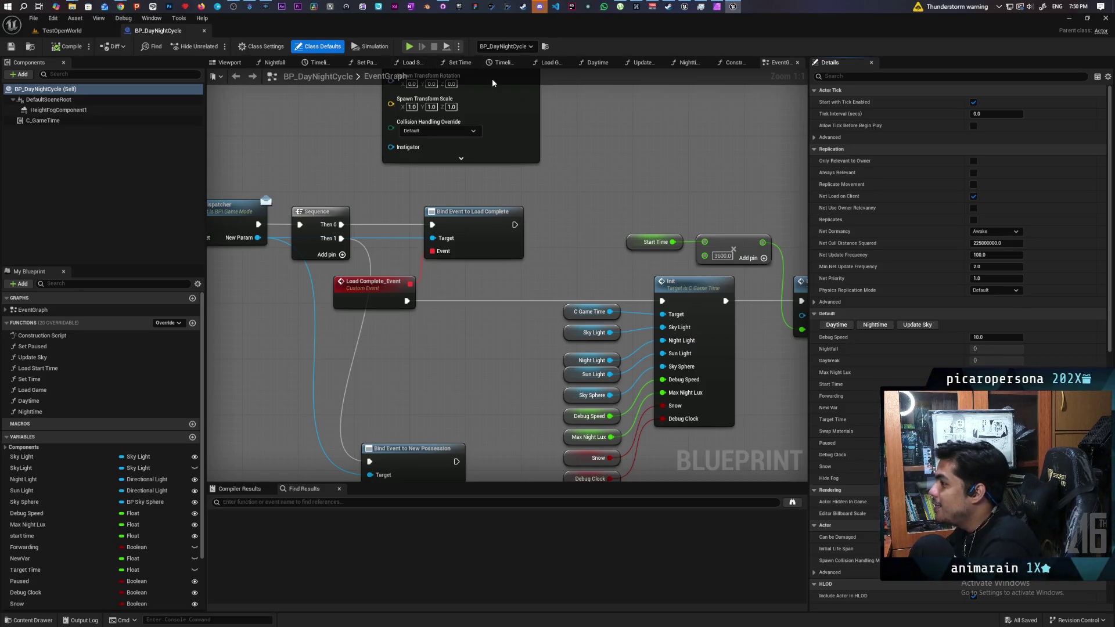
Open the C_GameTime component's event graph from BP_DayNightCycle, then switch to the Paparazi editor
click(49, 121)
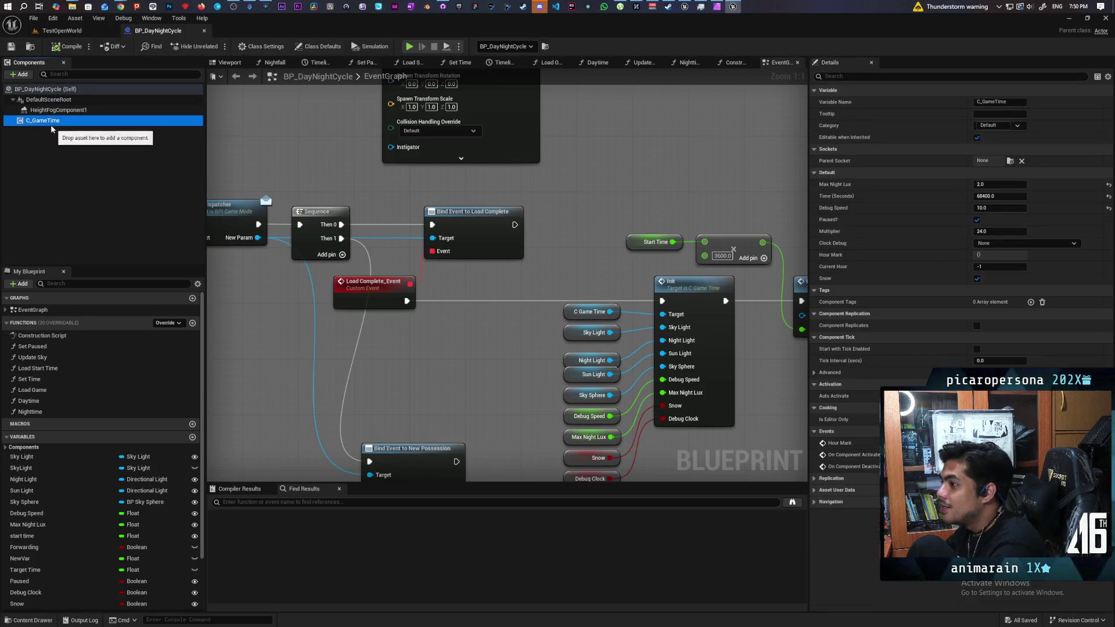
right_click(51, 122)
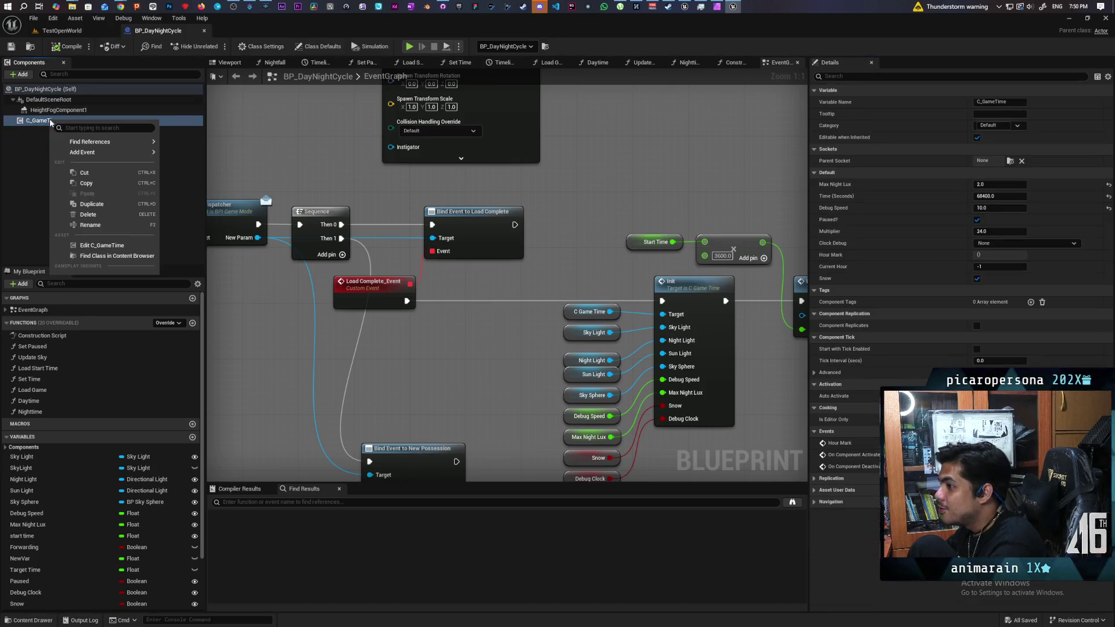
click(111, 255)
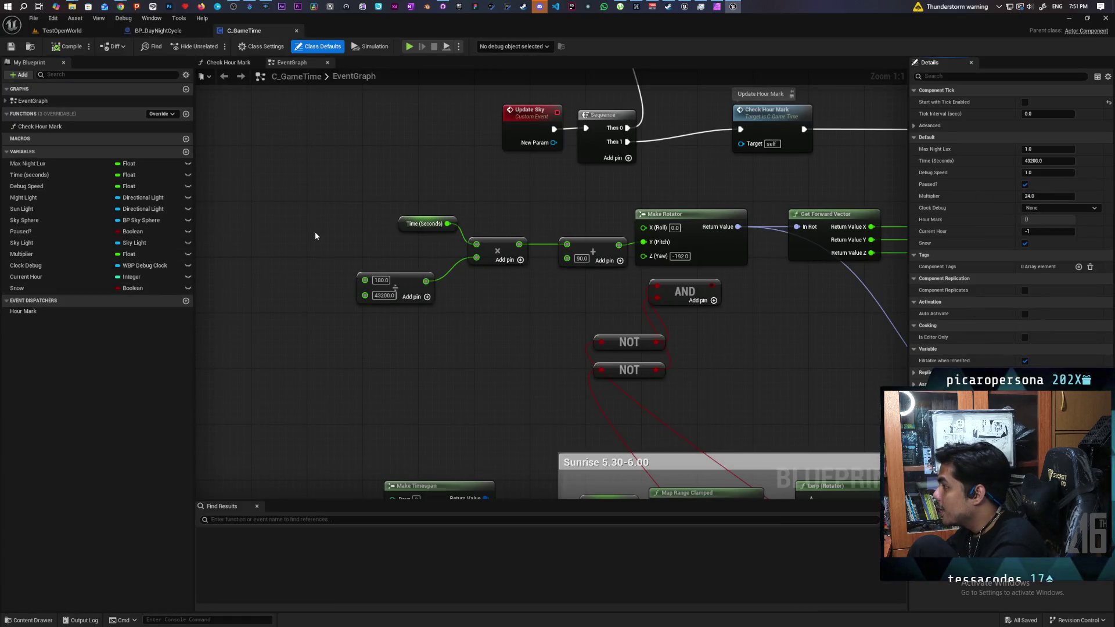
scroll(434, 162, down, 8)
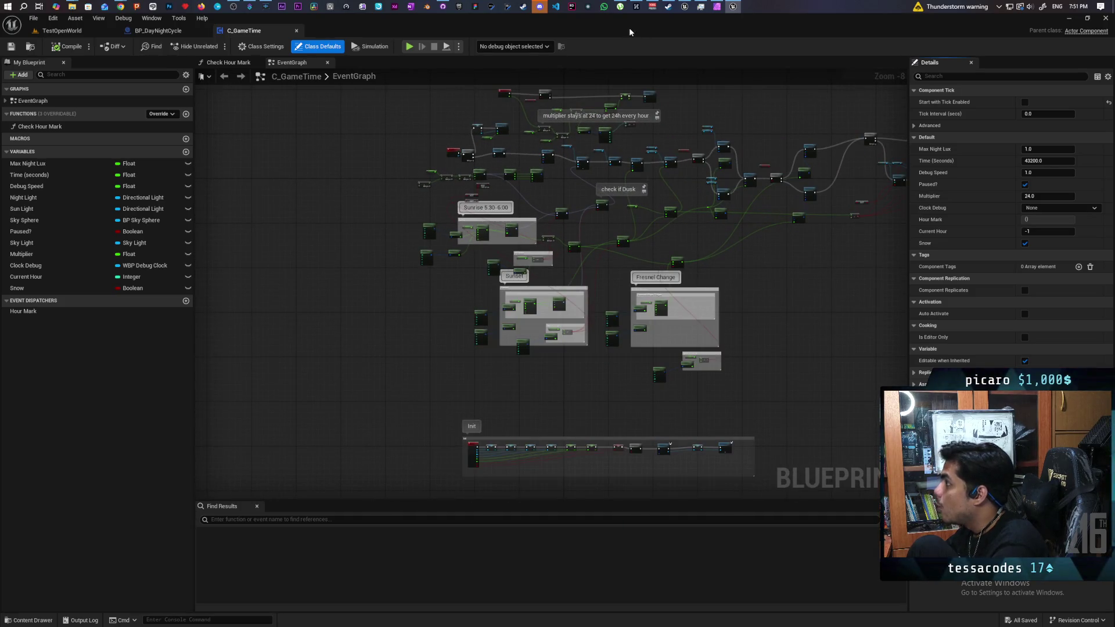
click(686, 7)
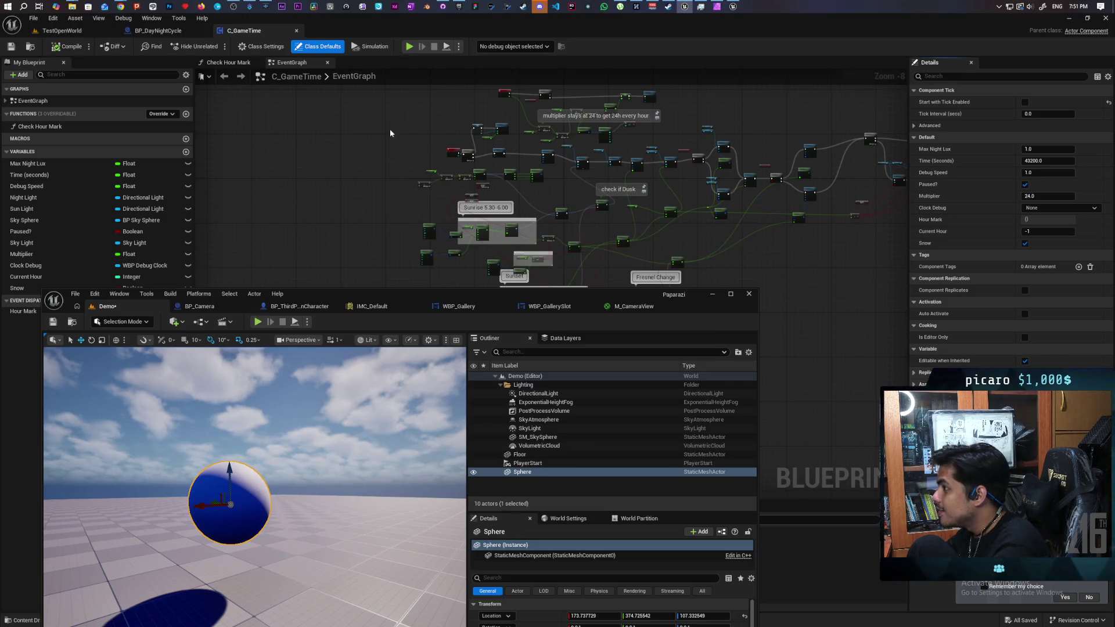
Find MyProject11 in the Epic Games Launcher's Library project grid and launch it
click(459, 7)
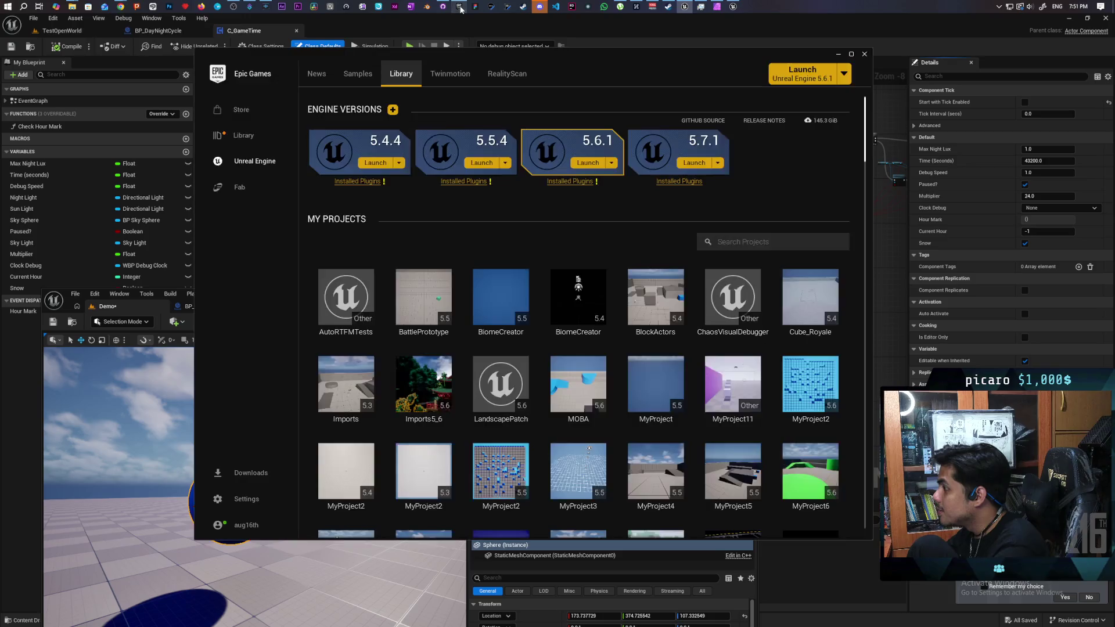
scroll(705, 340, down, 2)
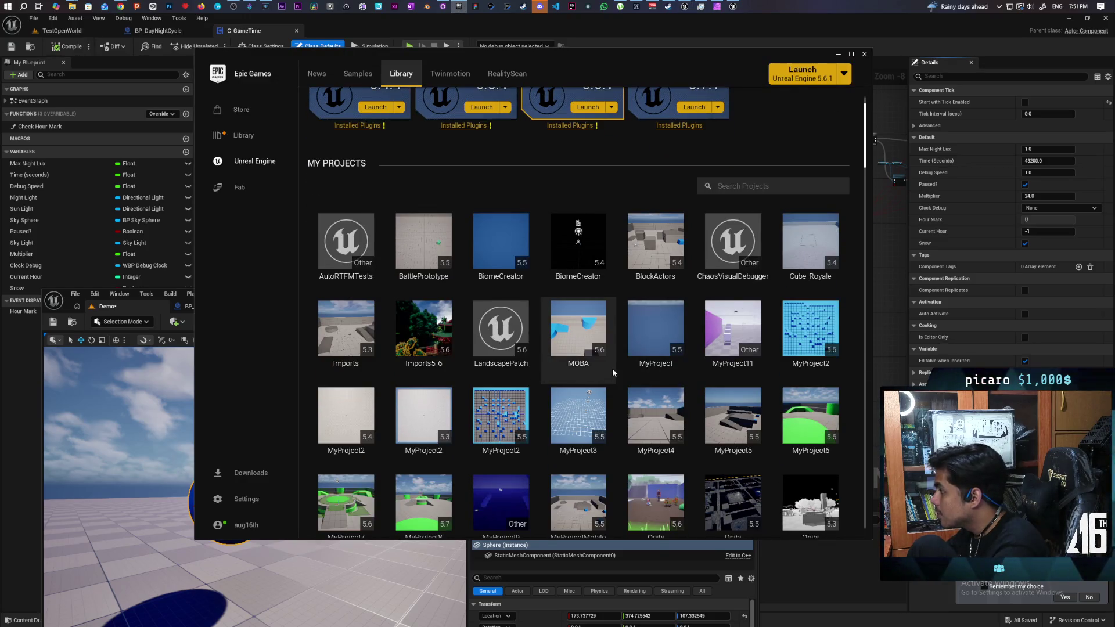
scroll(613, 368, down, 3)
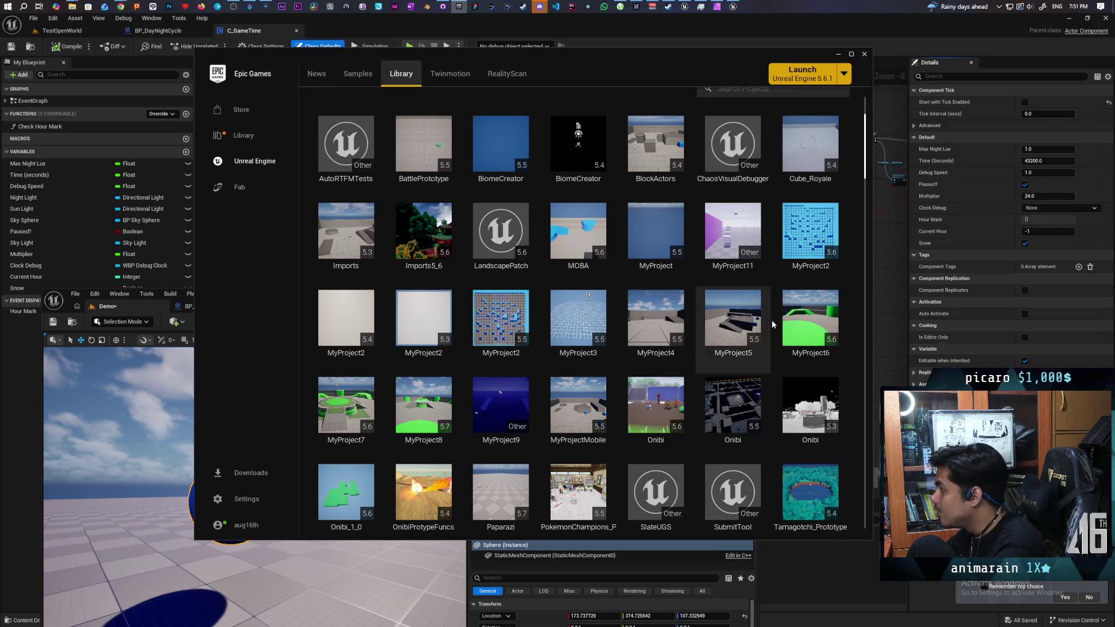
mouse_move(734, 238)
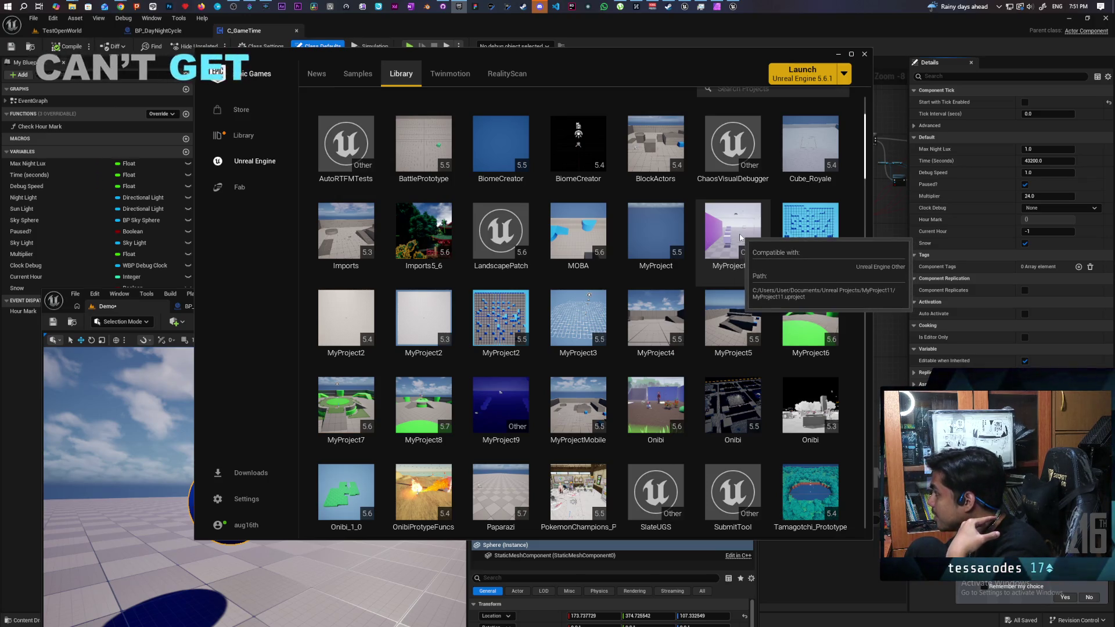
double_click(740, 237)
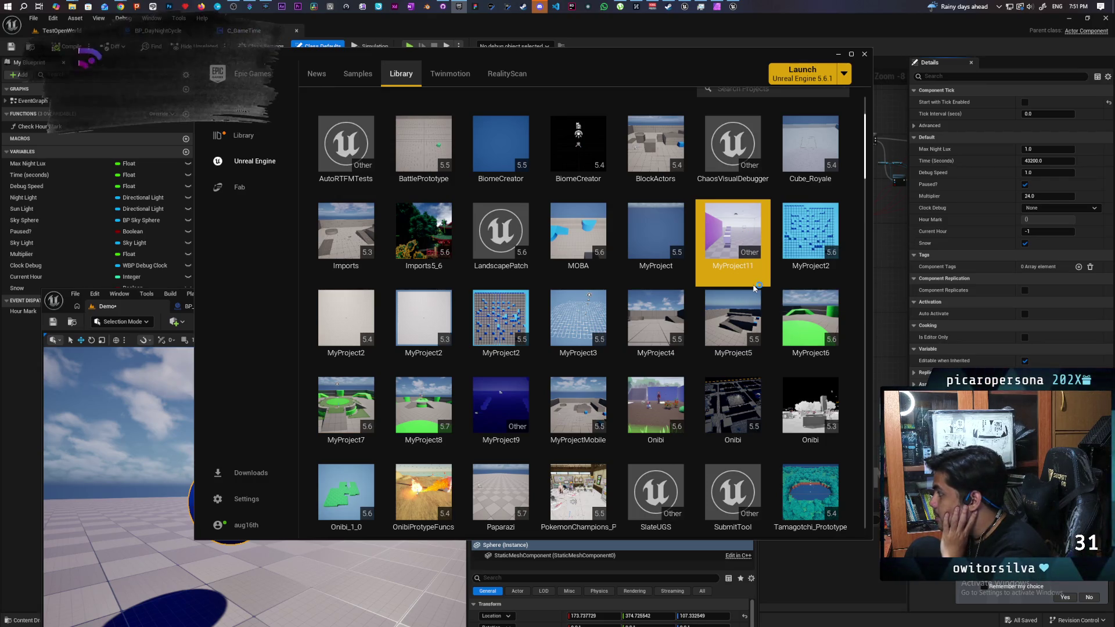
scroll(749, 268, down, 2)
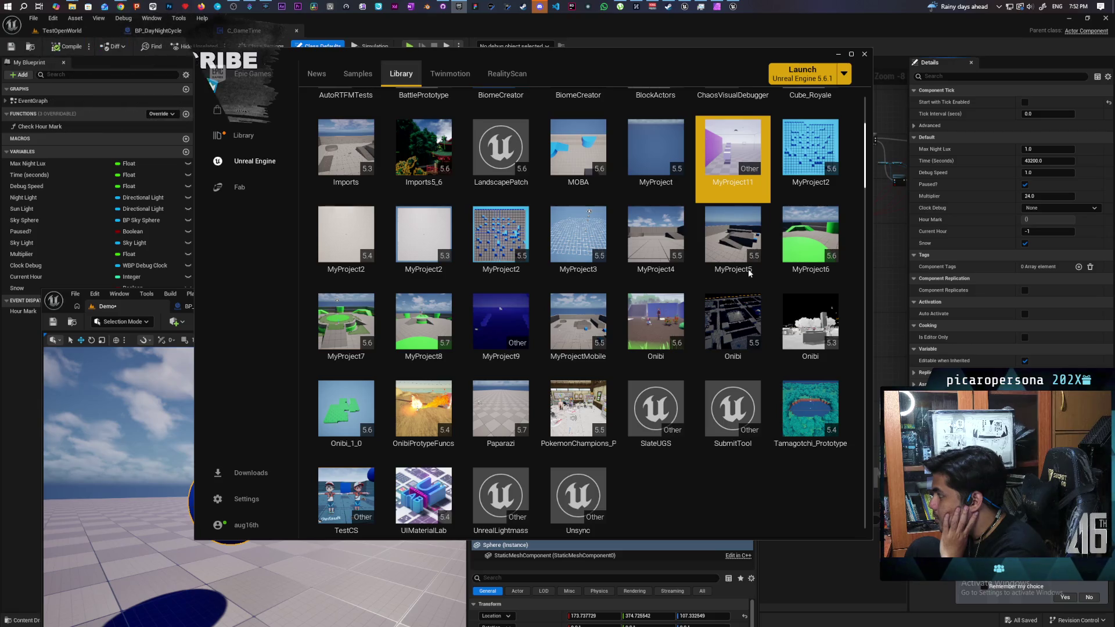
scroll(748, 270, up, 1)
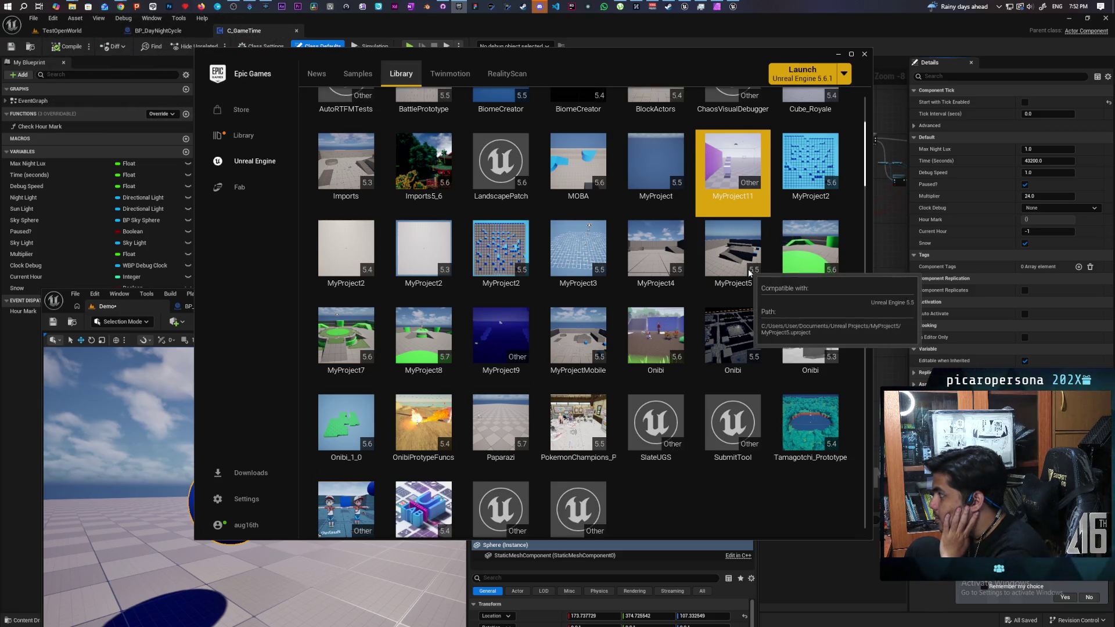
scroll(749, 273, up, 1)
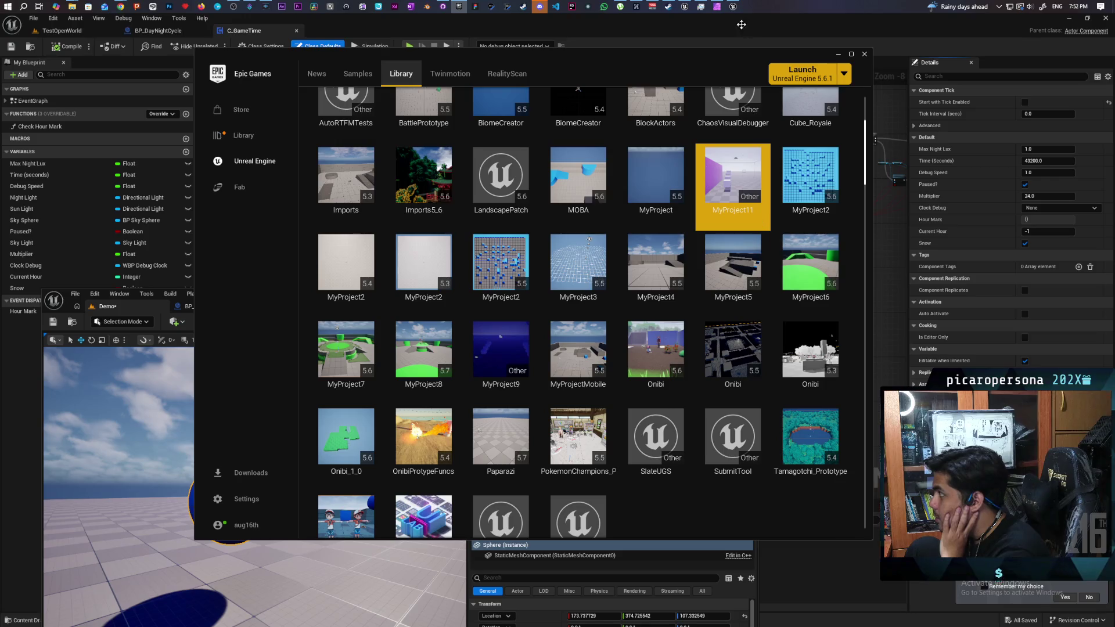
mouse_move(733, 7)
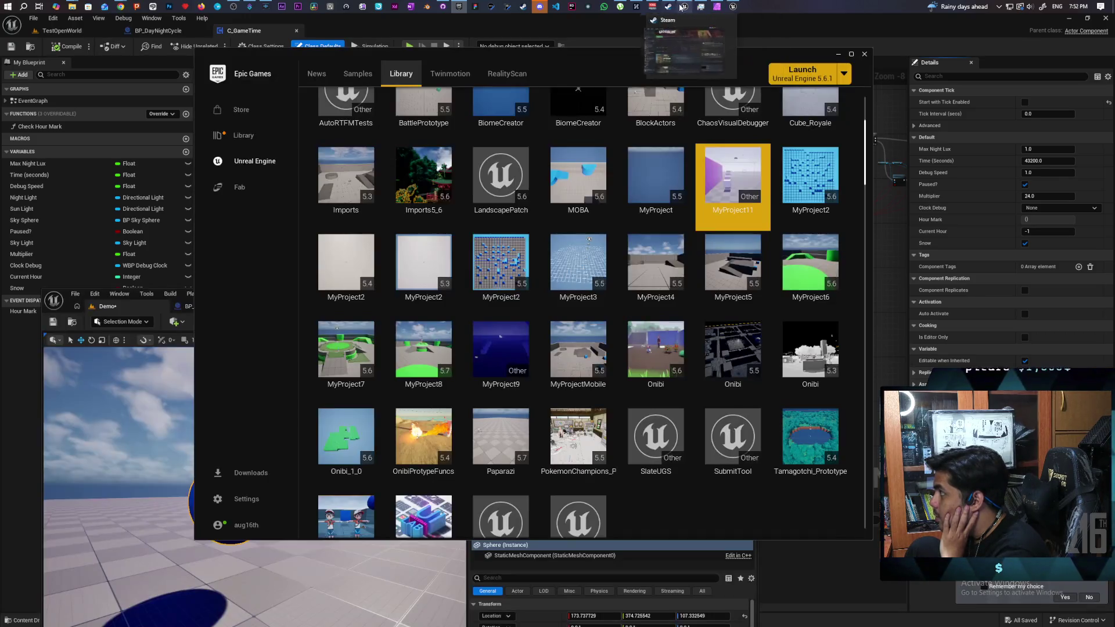
mouse_move(683, 7)
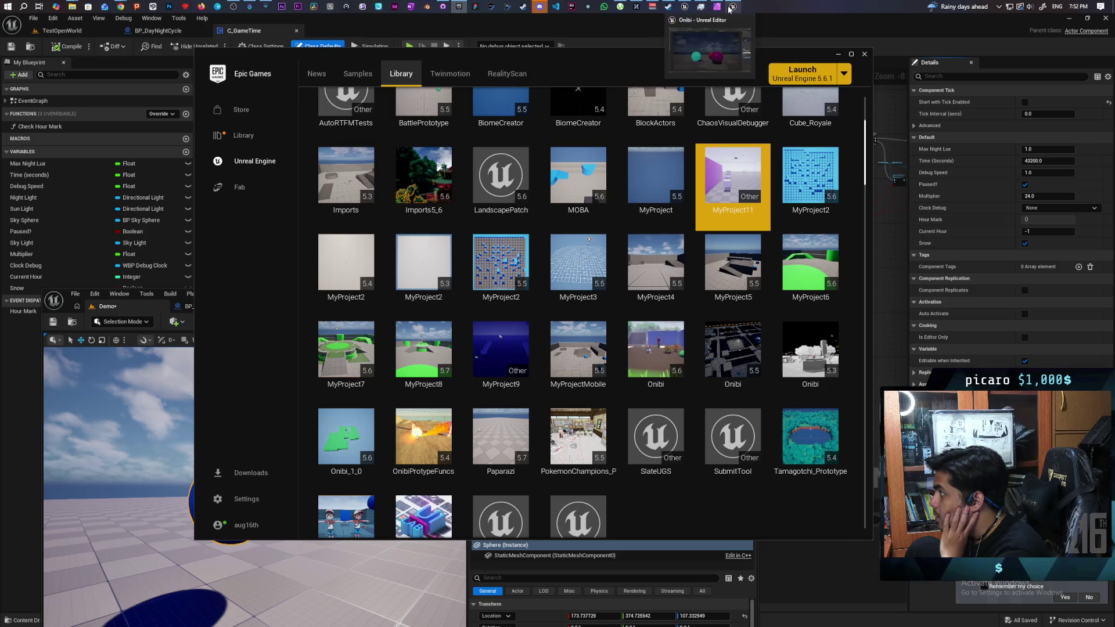
double_click(720, 201)
Launch MyProject9 from the launcher and close the MyProject11 editor window that opened
mouse_move(639, 53)
mouse_down()
mouse_move(583, 592)
mouse_move(656, 433)
mouse_move(636, 403)
mouse_move(645, 319)
mouse_move(634, 188)
mouse_move(690, 89)
mouse_move(672, 116)
mouse_up()
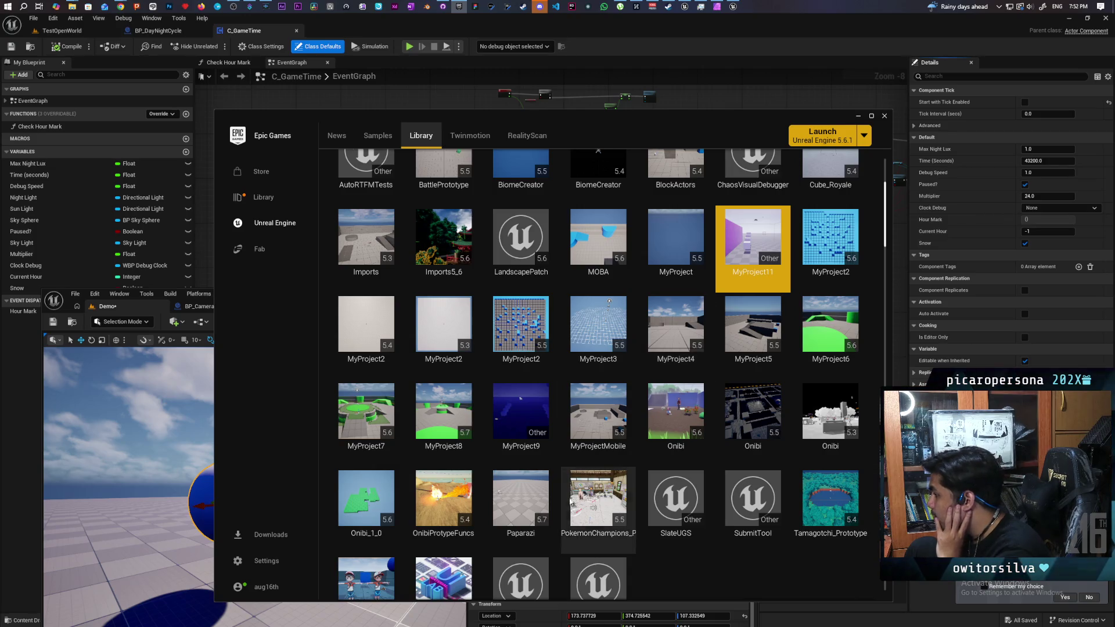
double_click(513, 422)
mouse_move(660, 121)
mouse_down()
mouse_move(624, 484)
mouse_move(618, 435)
mouse_up()
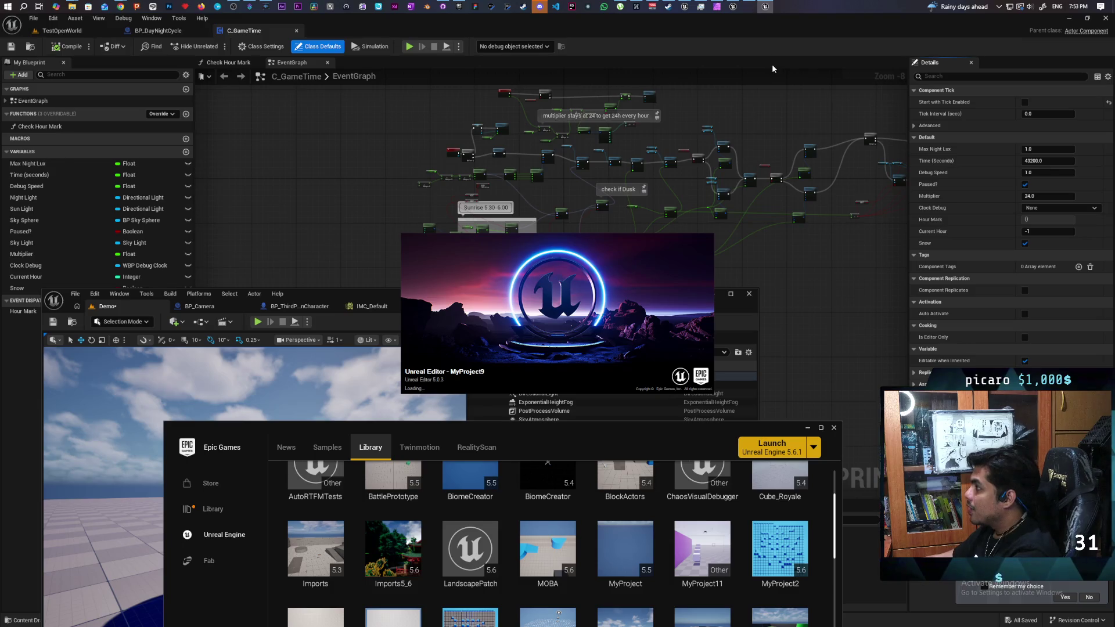
click(766, 6)
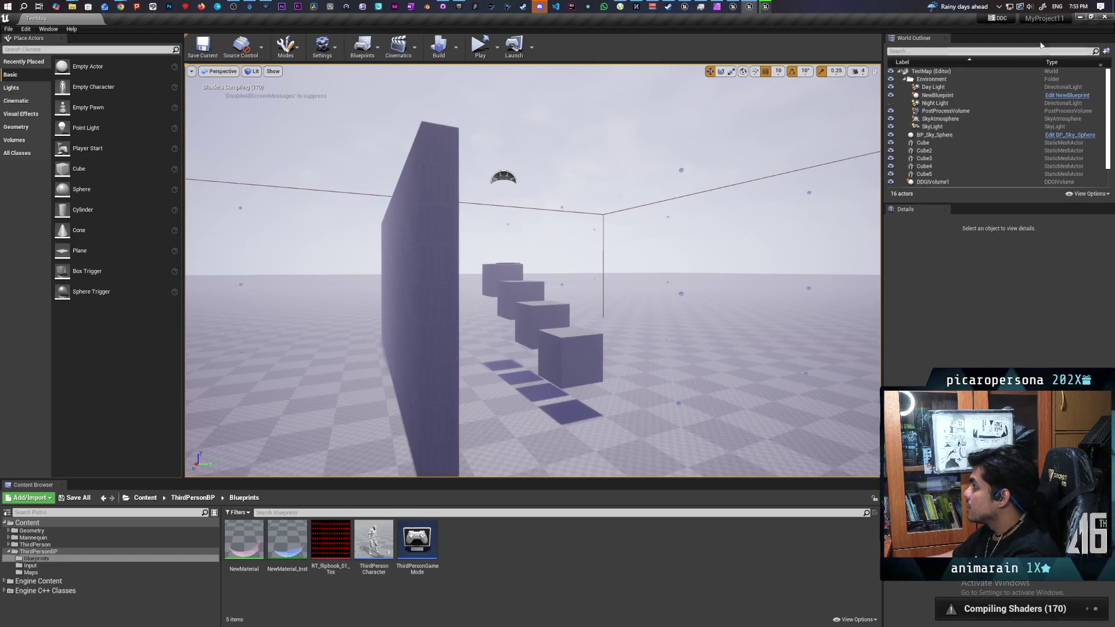
click(1105, 17)
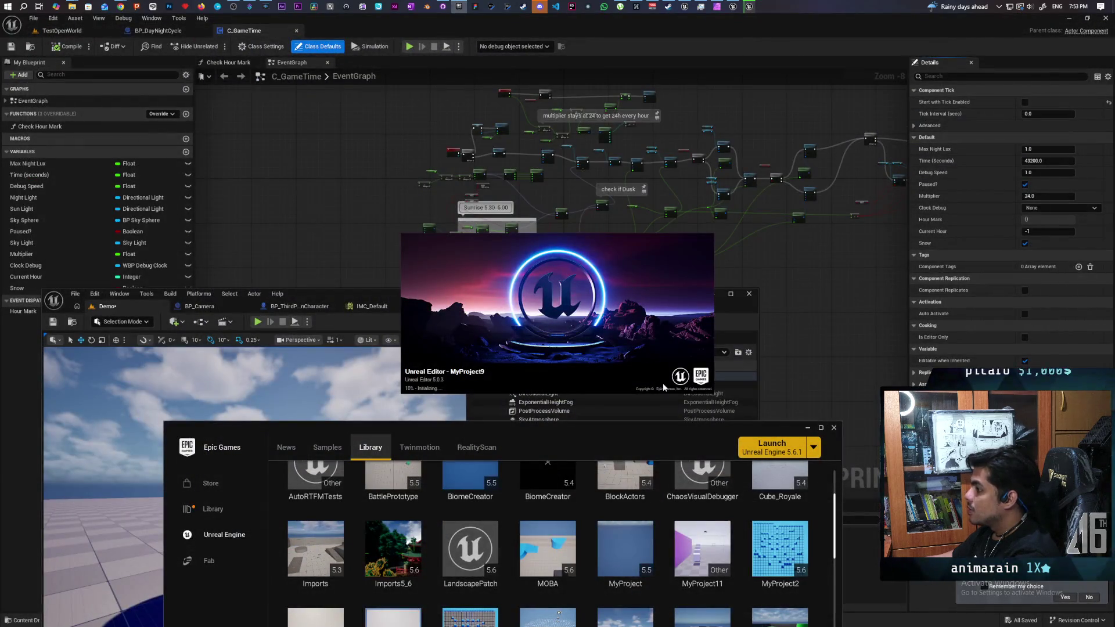
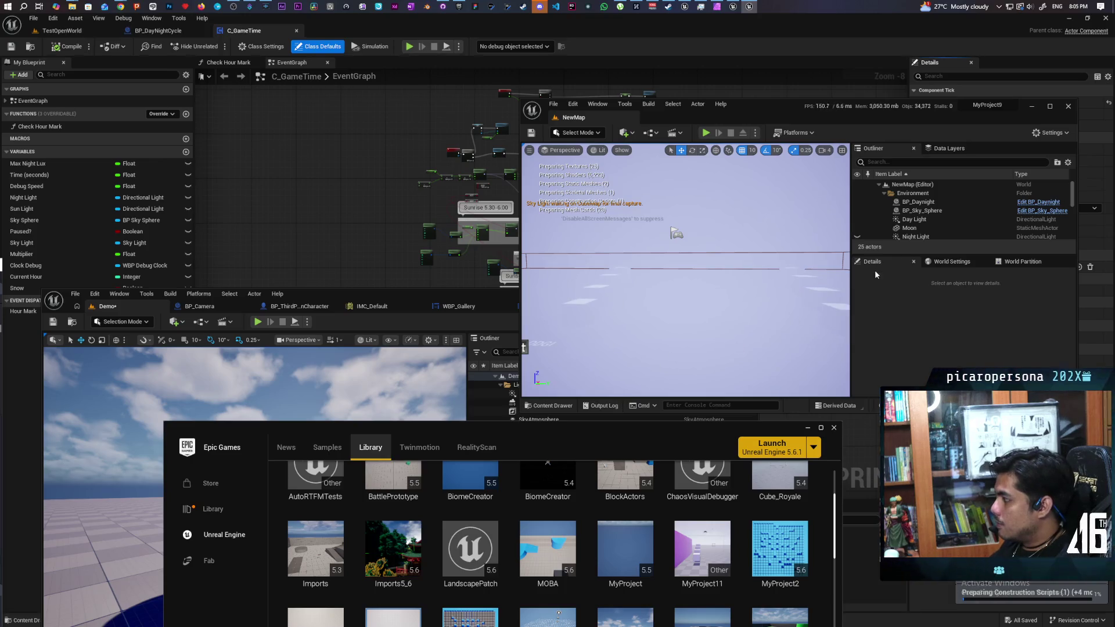
Locate the BP_Daynight asset and start migrating it with its C_InGameClock dependency
click(911, 206)
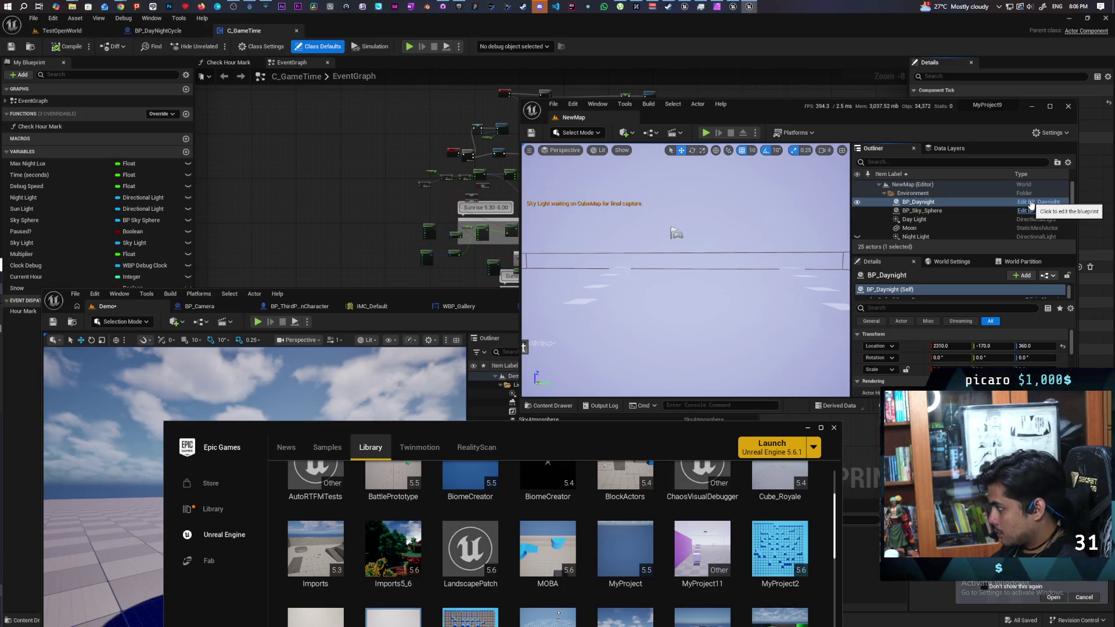
click(1030, 203)
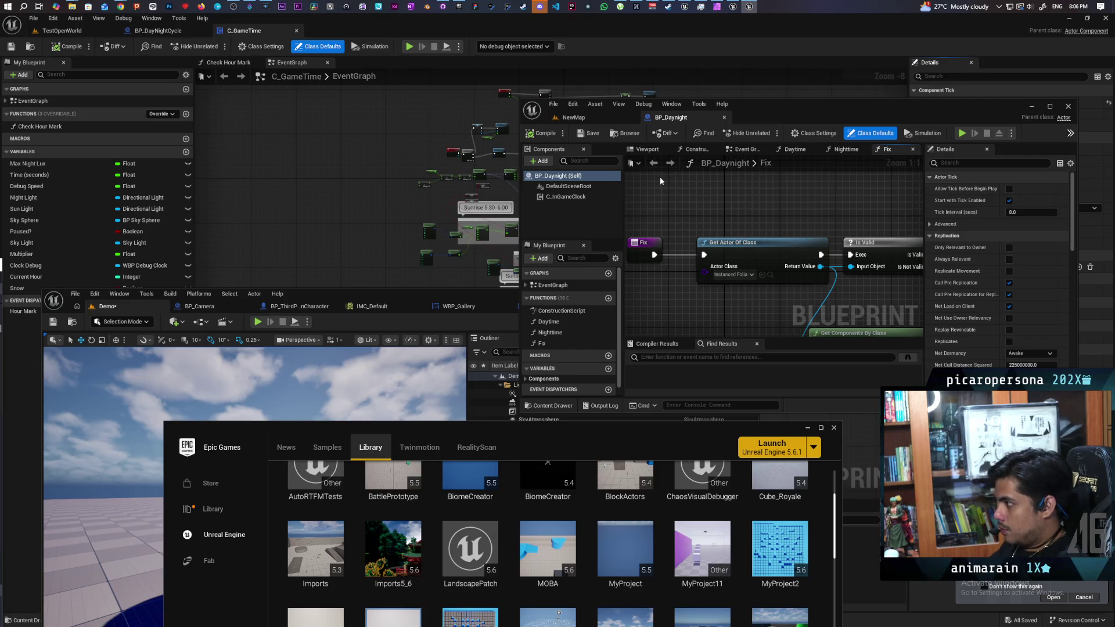
click(625, 133)
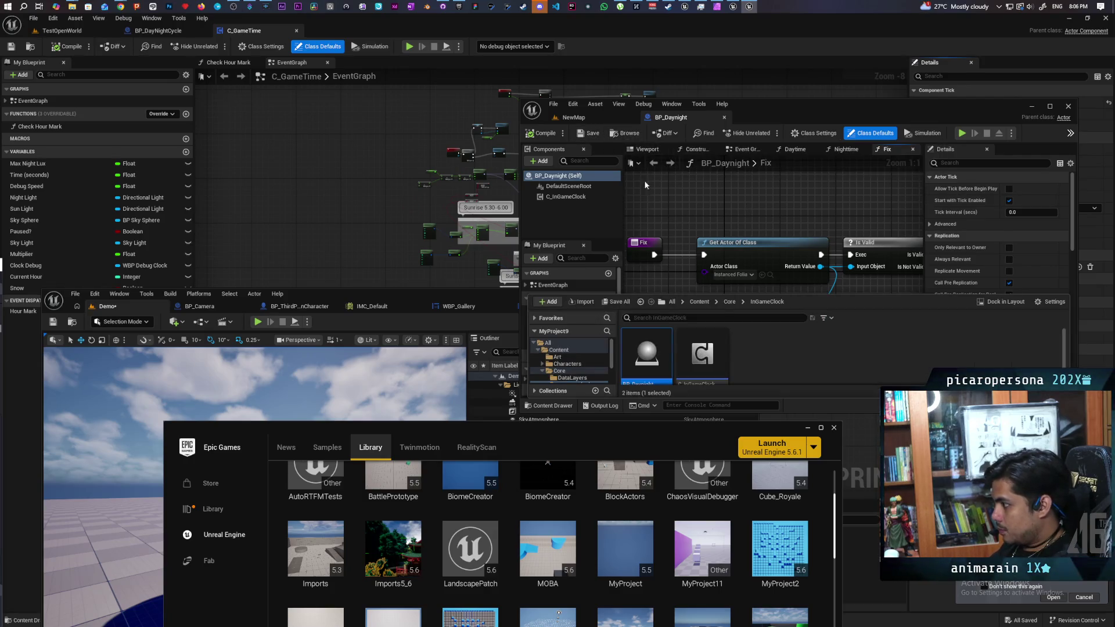
right_click(646, 350)
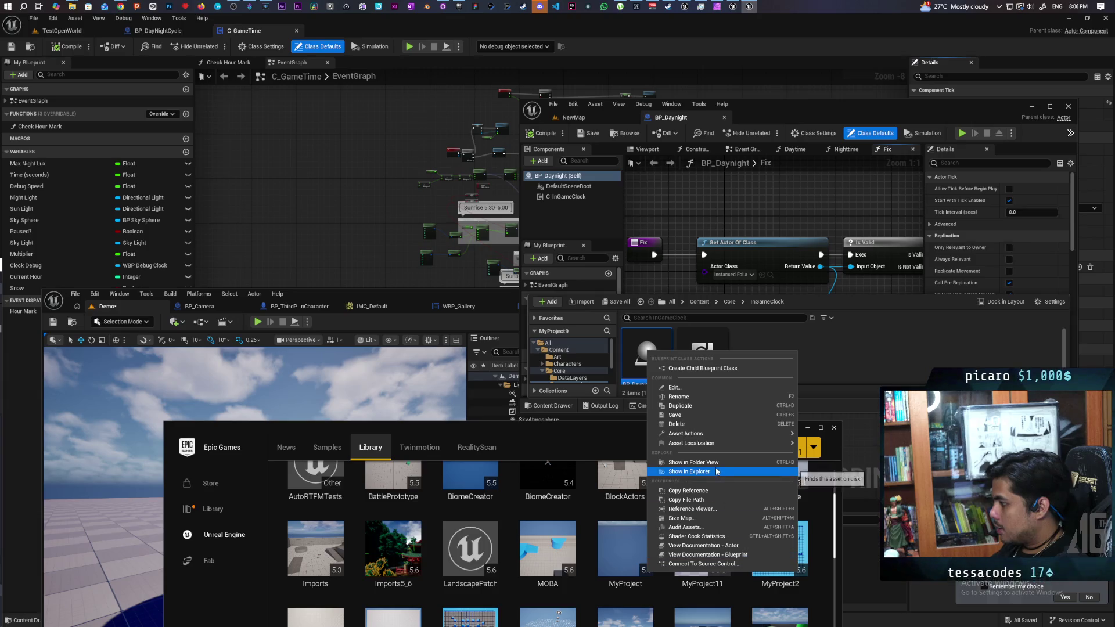
mouse_move(772, 434)
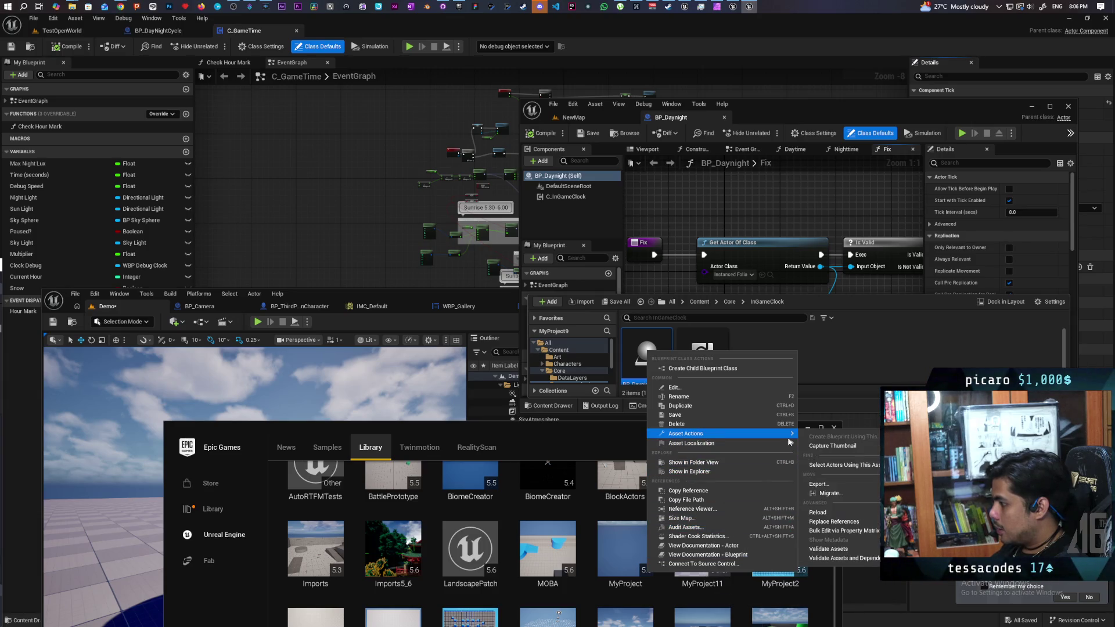
click(827, 493)
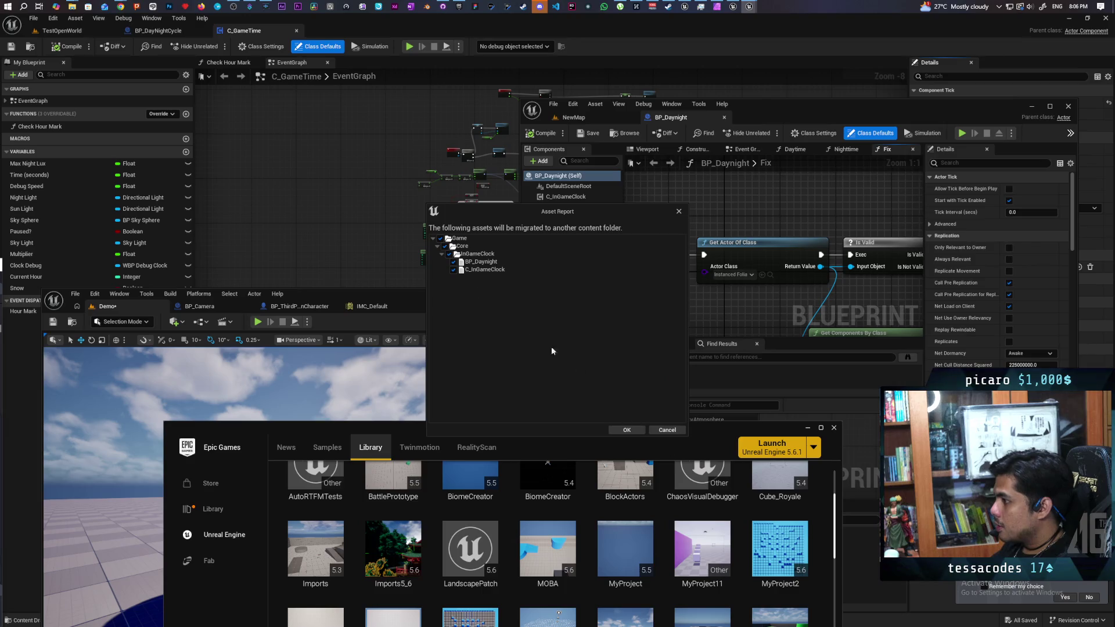
click(615, 430)
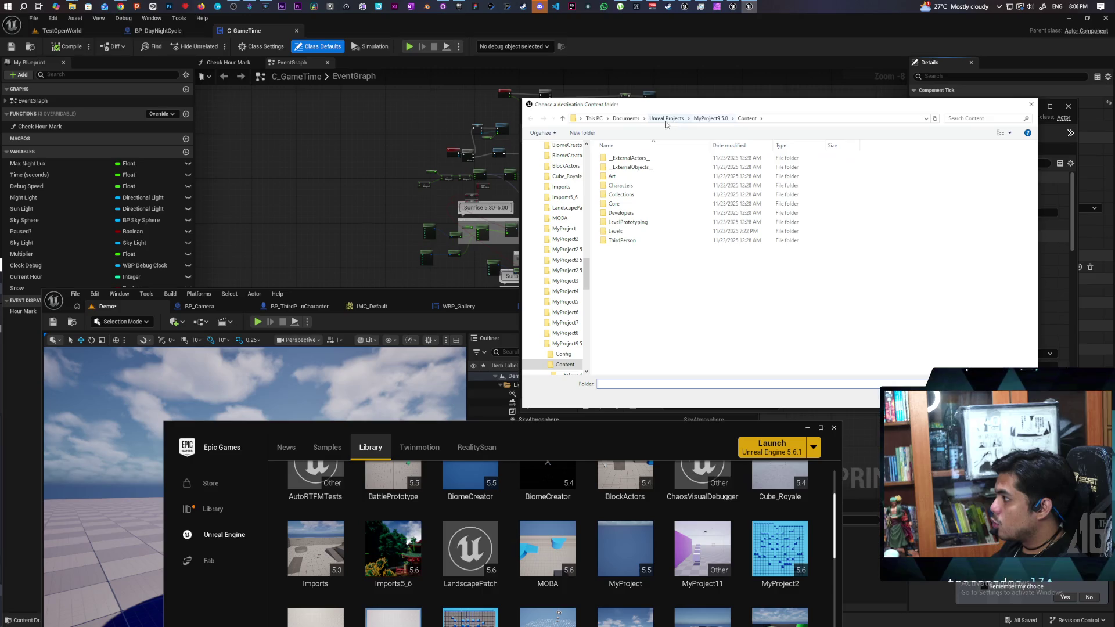
Choose the Paparazi project's Content folder as the destination and finish the migration
click(666, 118)
scroll(674, 328, down, 3)
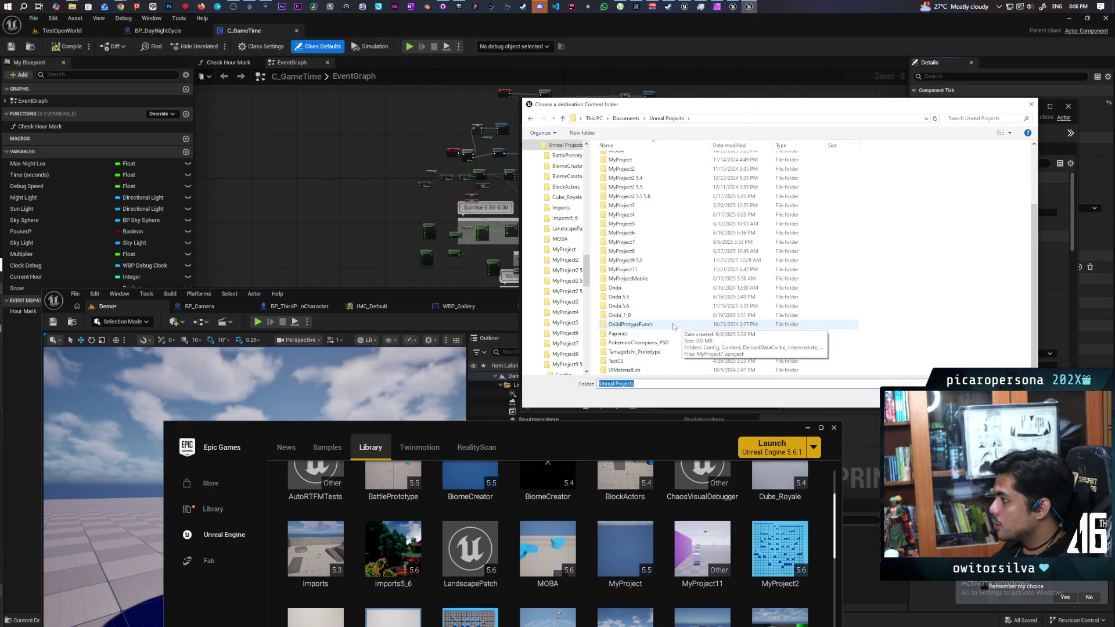
click(652, 334)
double_click(651, 334)
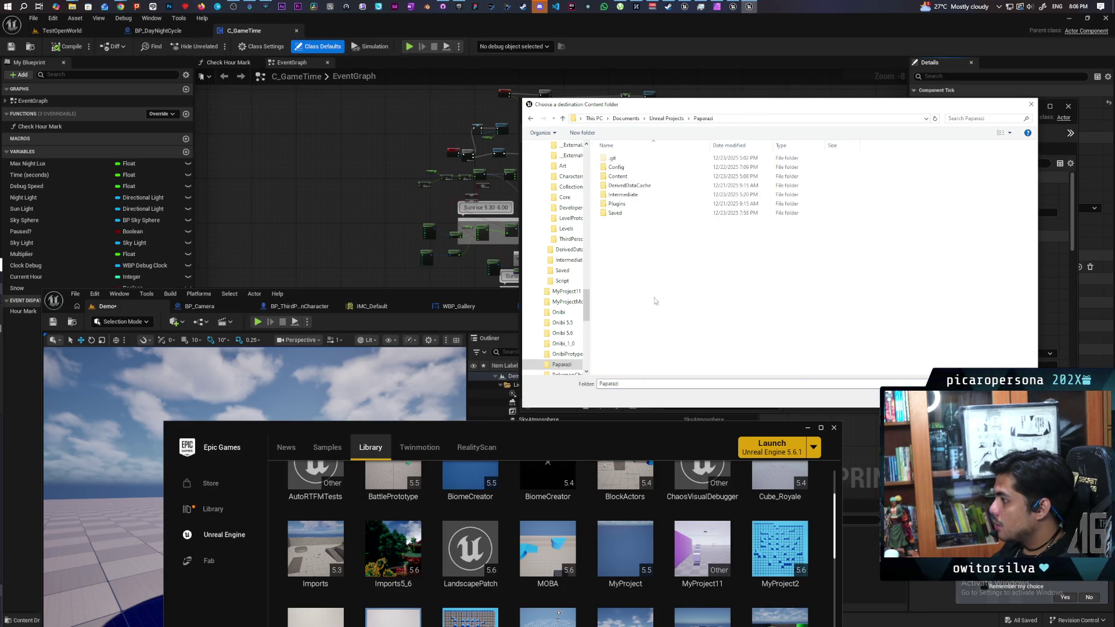
click(618, 177)
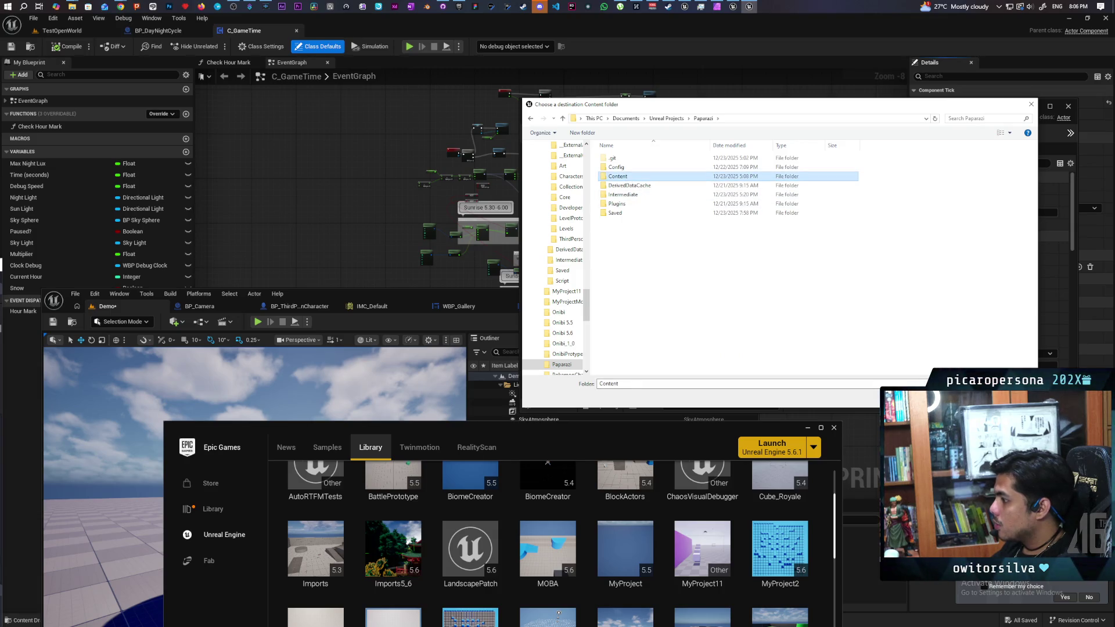
click(952, 400)
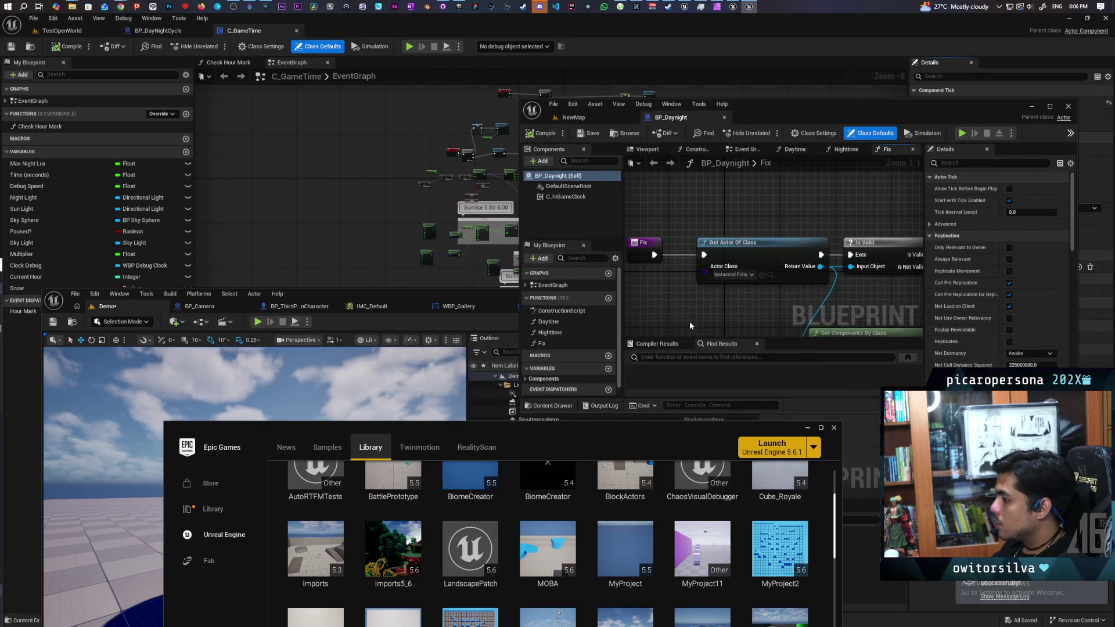
click(574, 117)
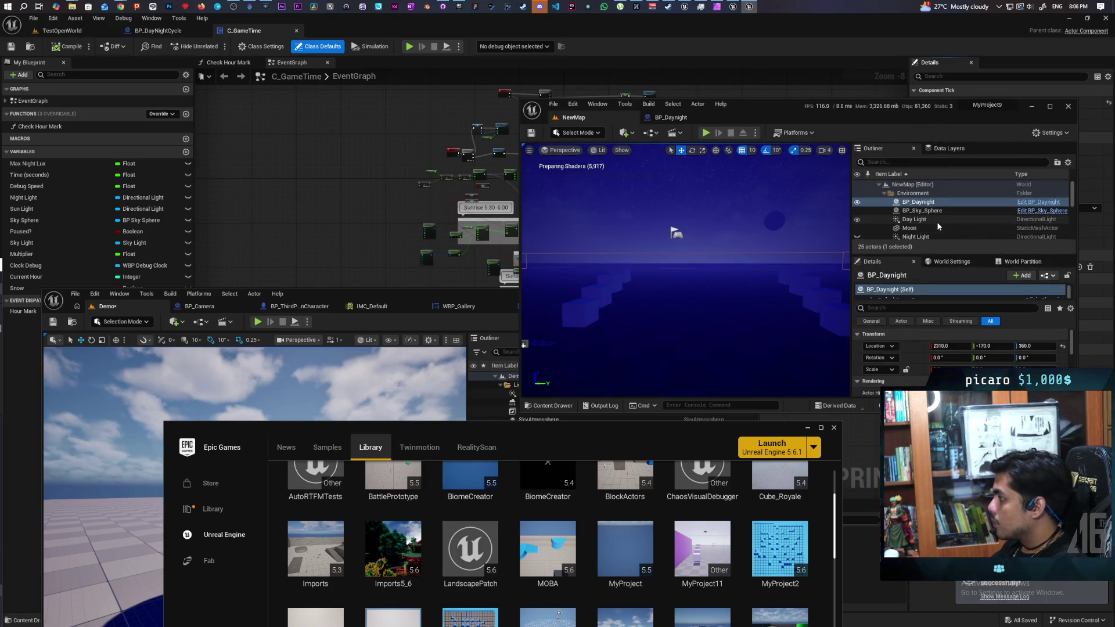
Select BP_Daynight through PostProcessVolume, plus SkyAtmosphere and SkyLight, in NewMap's Outliner
scroll(947, 213, down, 2)
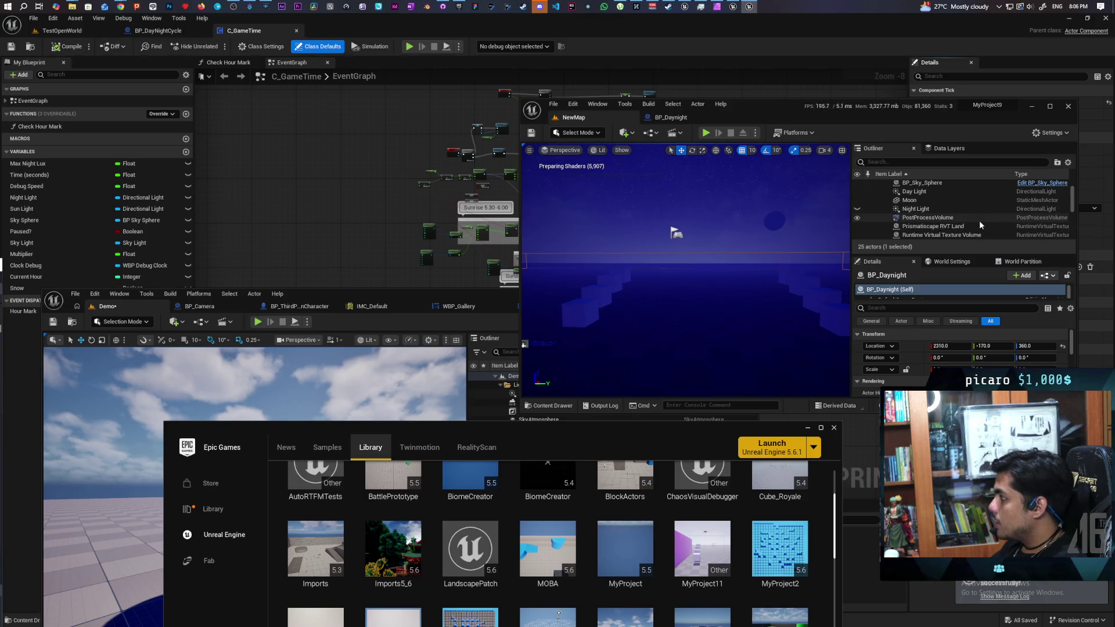
scroll(982, 219, down, 1)
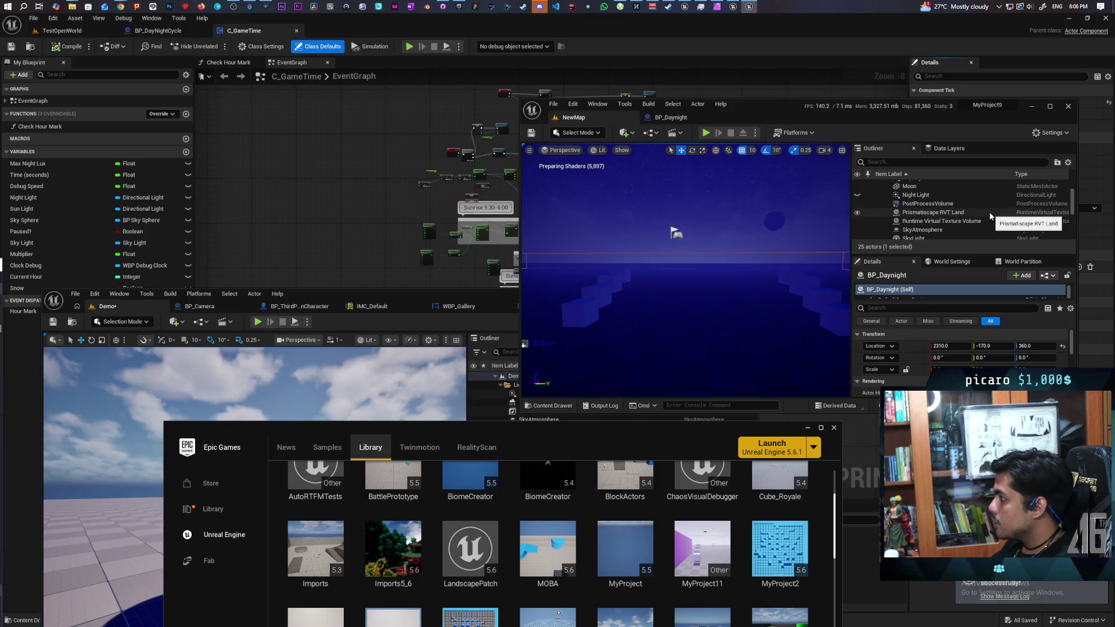
shift+click(988, 204)
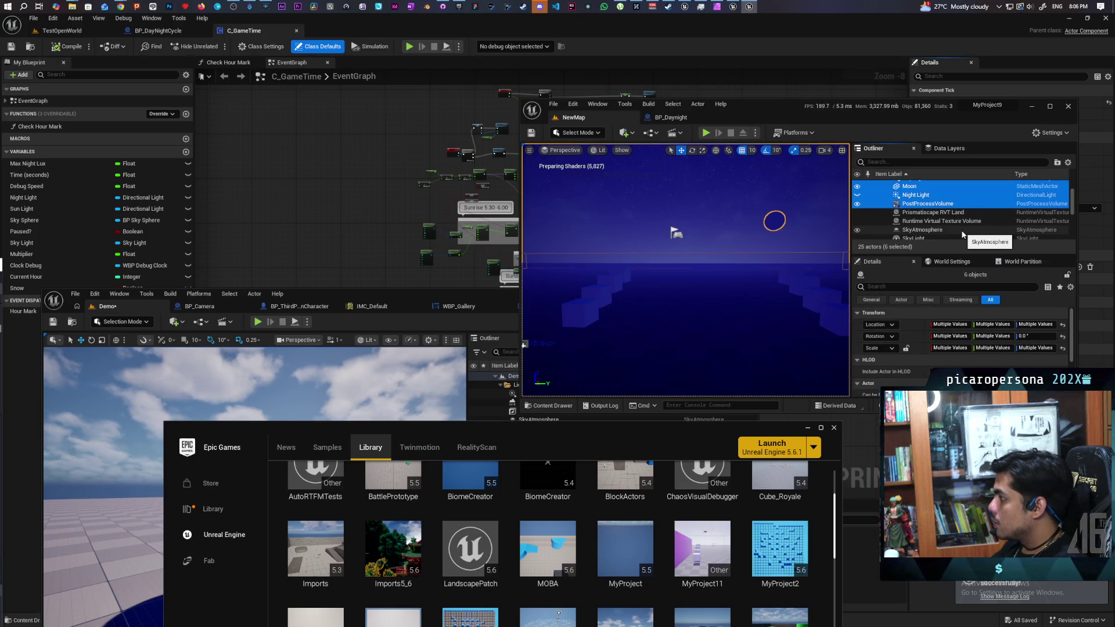
ctrl+click(988, 229)
scroll(988, 222, down, 1)
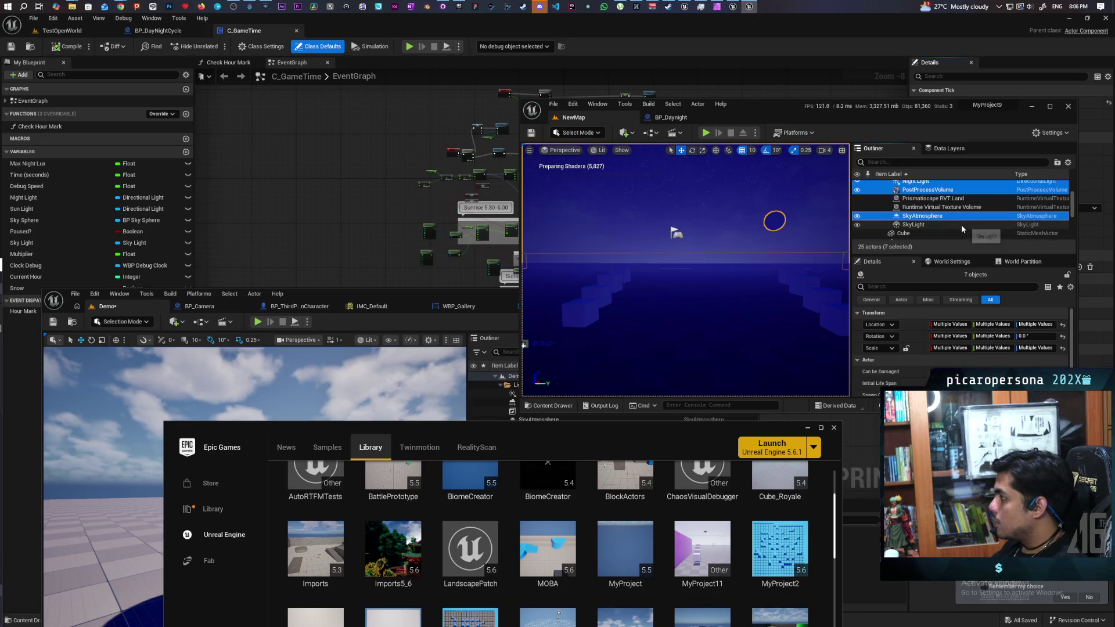
ctrl+click(986, 224)
scroll(980, 222, down, 1)
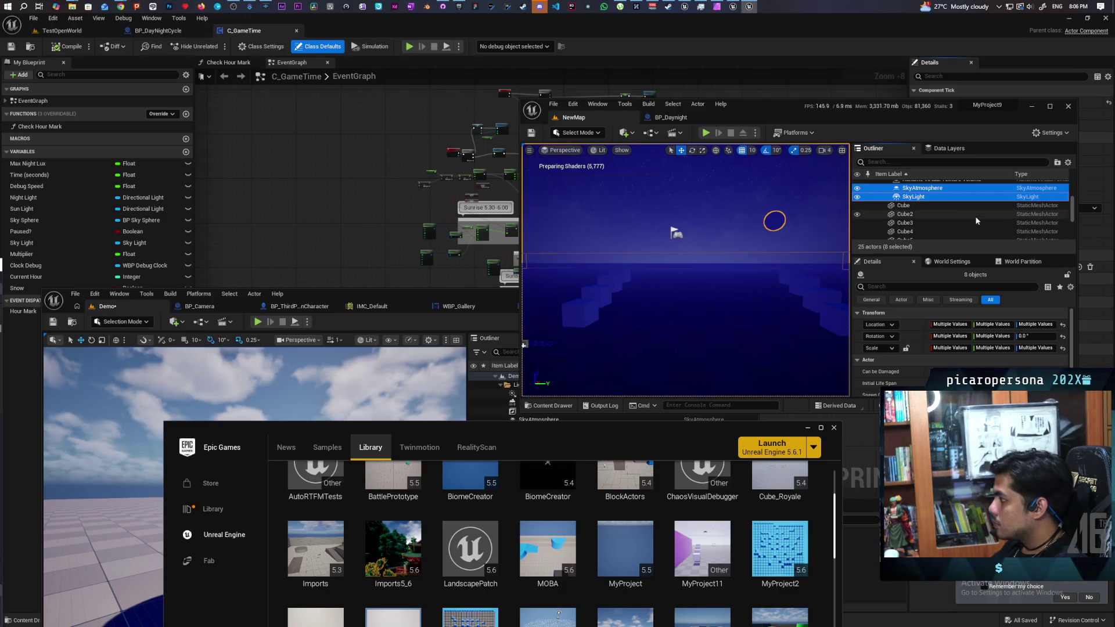
scroll(977, 221, up, 3)
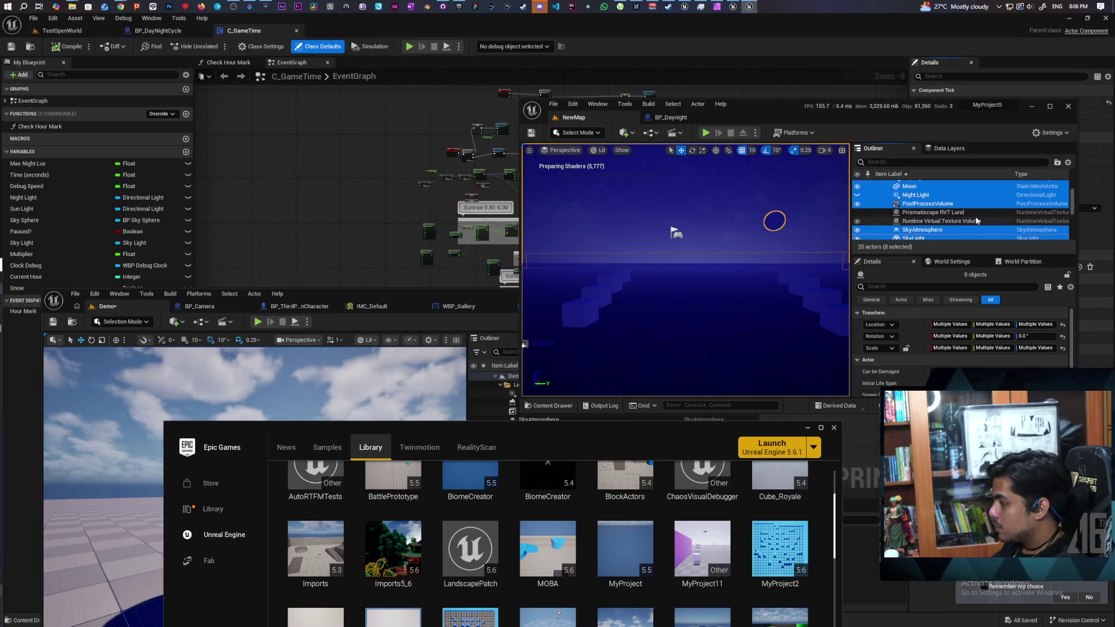
scroll(976, 221, down, 3)
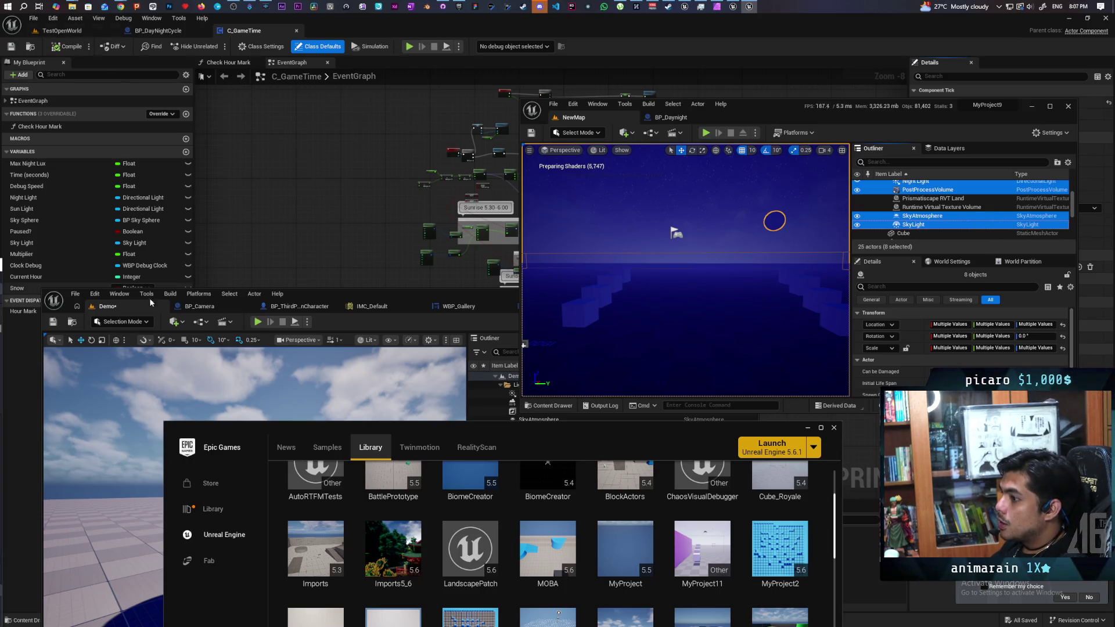
click(128, 309)
Paste the copied day-night environment actors into the Demo level's Lighting folder
mouse_move(375, 292)
mouse_down()
mouse_move(406, 111)
mouse_move(467, 92)
mouse_up()
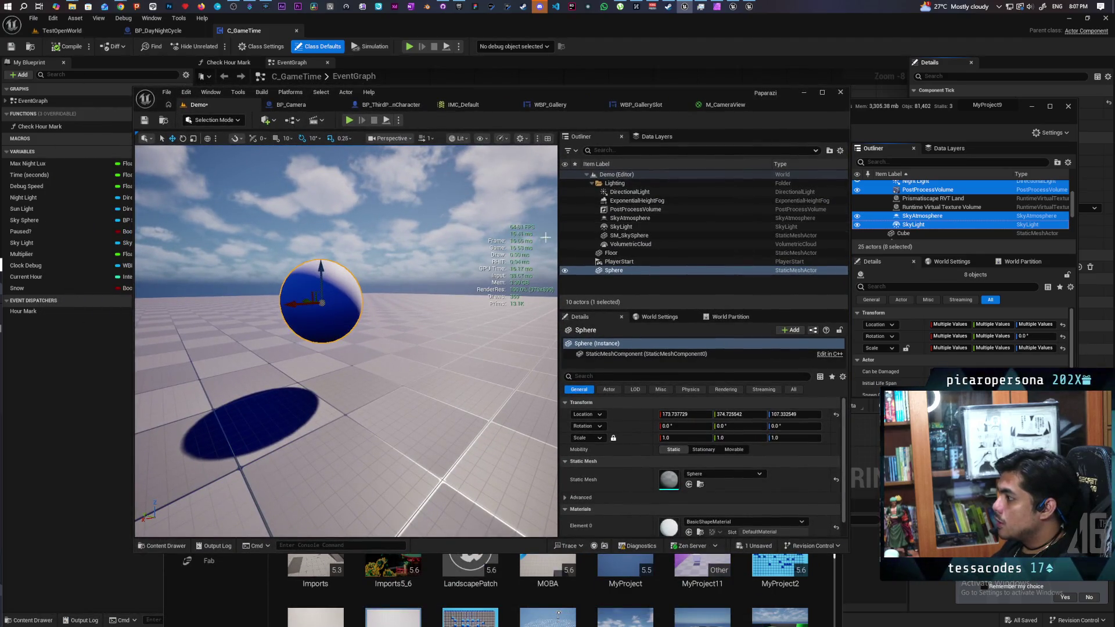
click(425, 215)
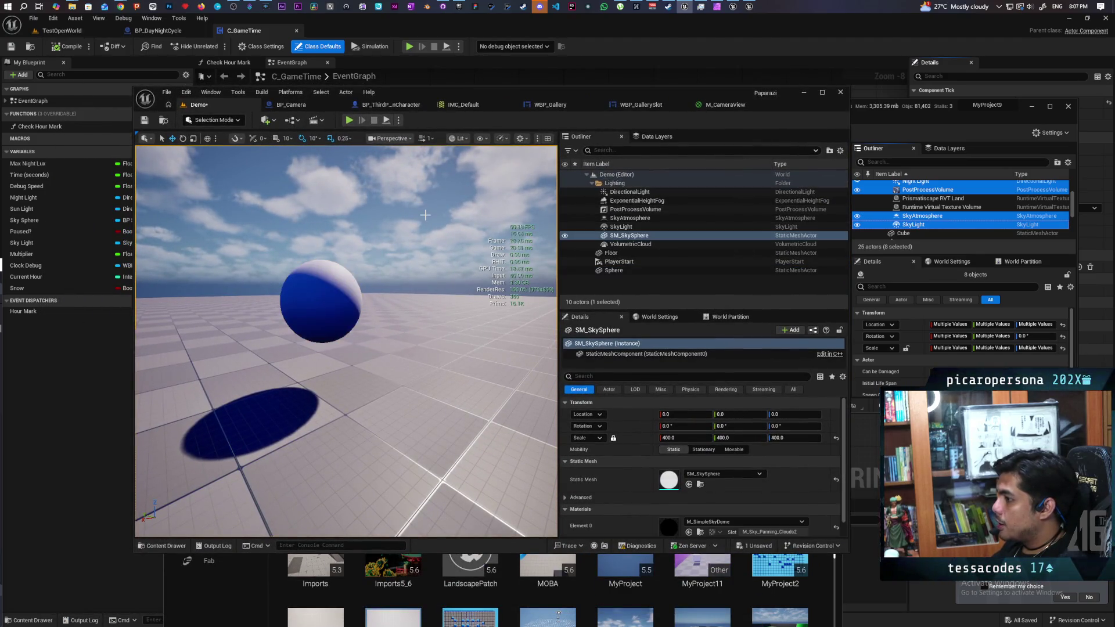
click(324, 305)
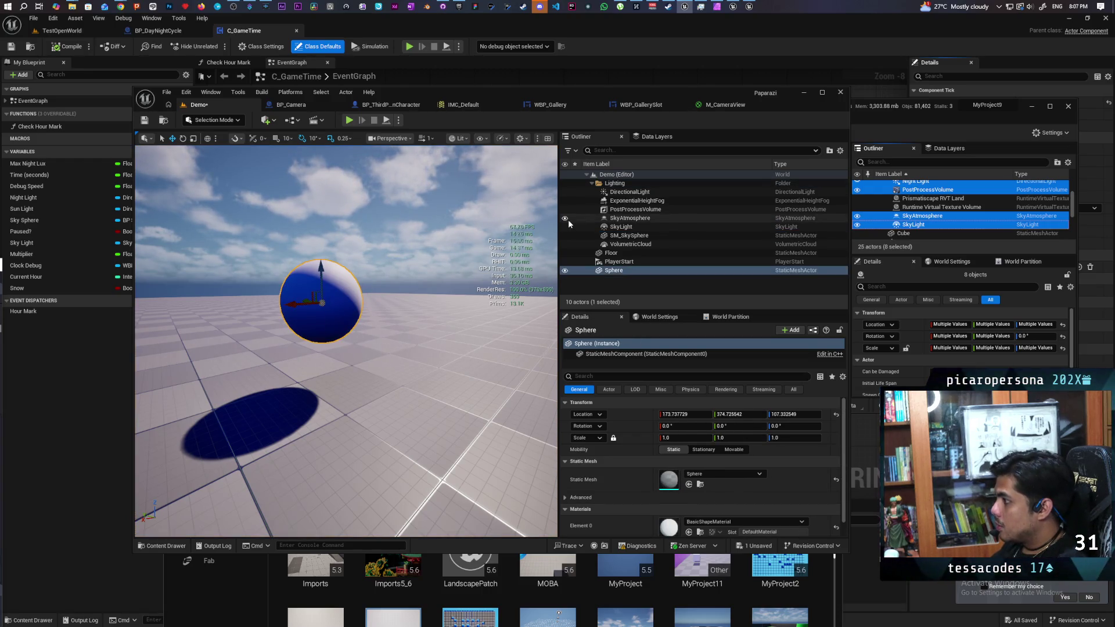
click(615, 184)
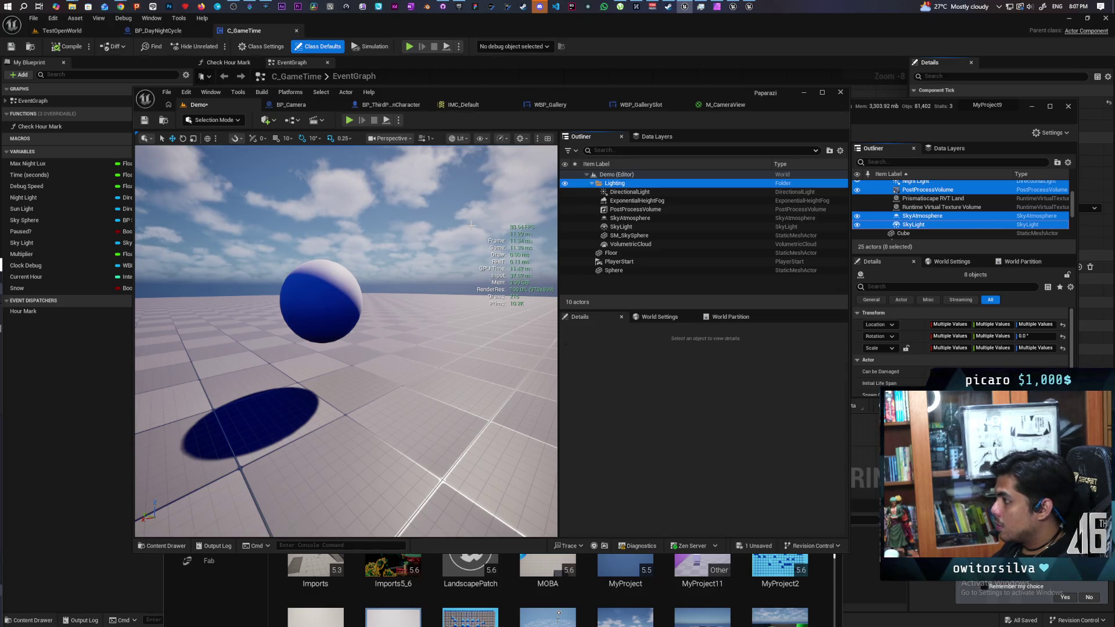
key(ctrl+v)
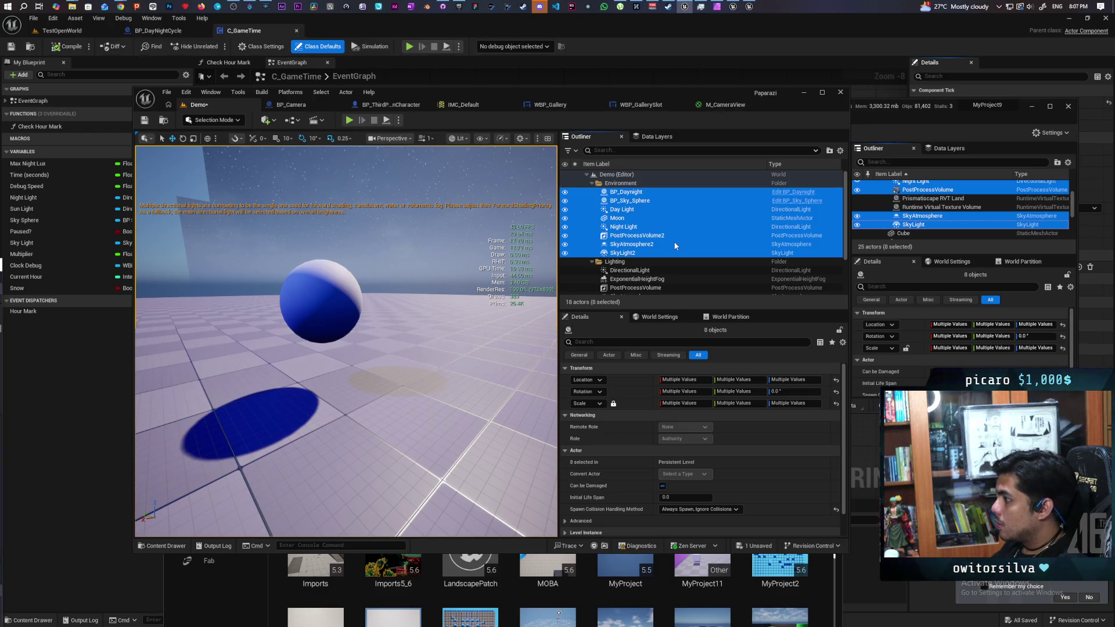
Delete the seven original lighting actors, DirectionalLight through VolumetricCloud
scroll(661, 234, down, 3)
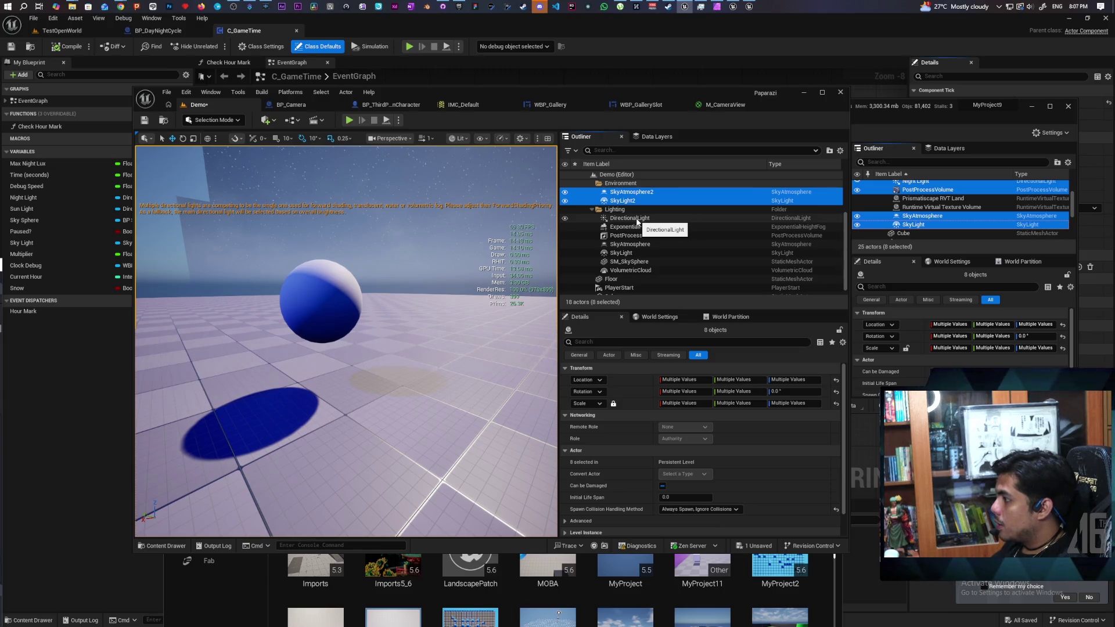
click(638, 220)
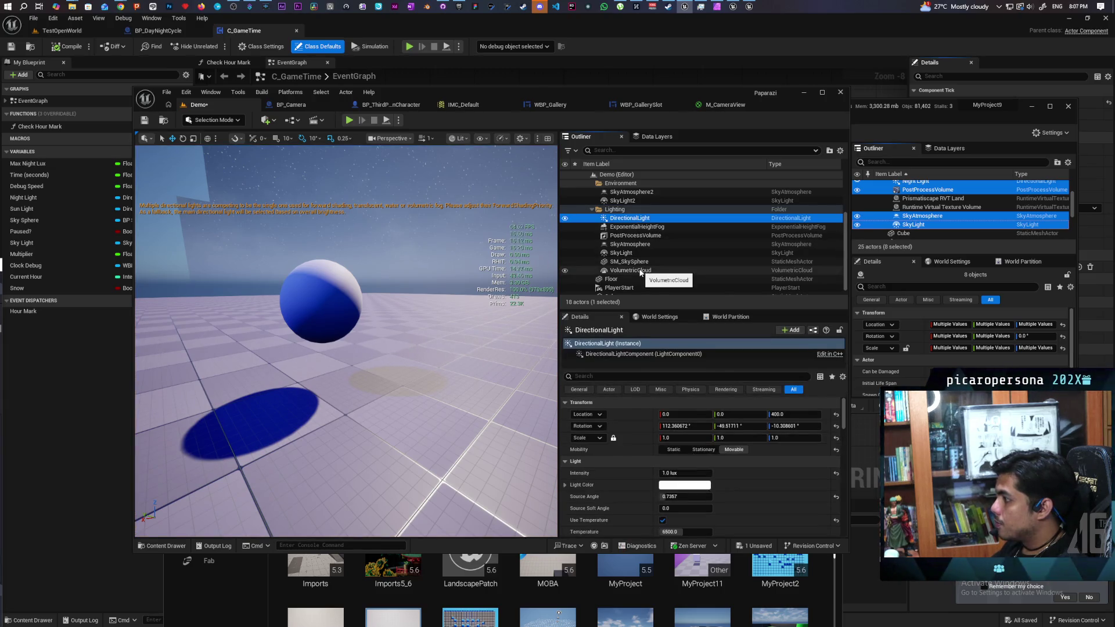
shift+click(638, 271)
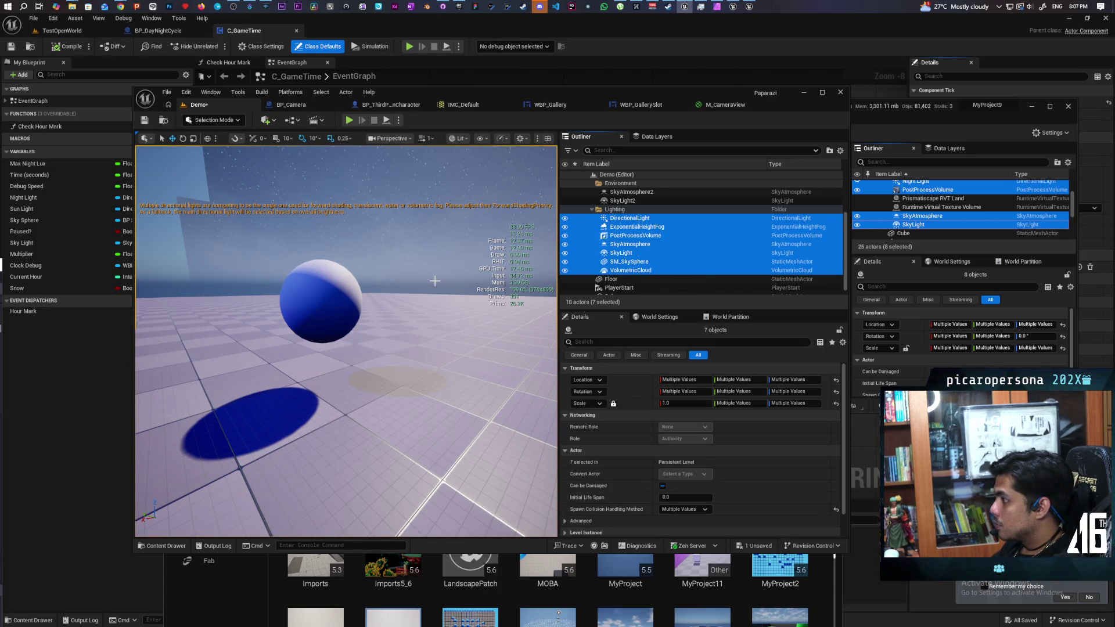
key(Delete)
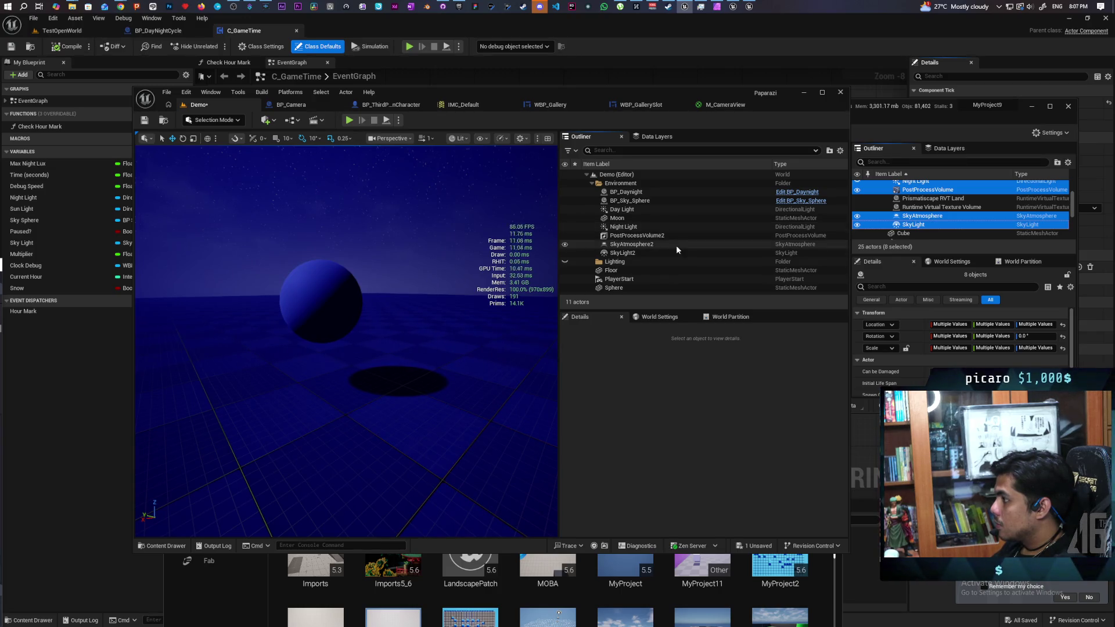
Switch the Demo level to daytime through BP_Daynight's Daytime setting
click(676, 212)
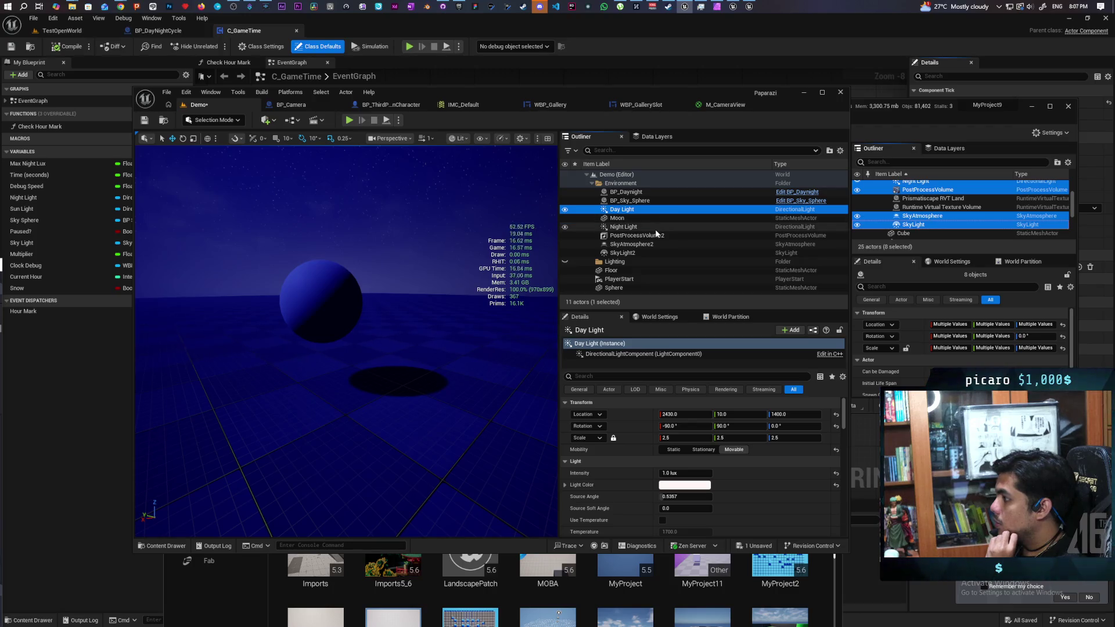
click(655, 228)
click(627, 192)
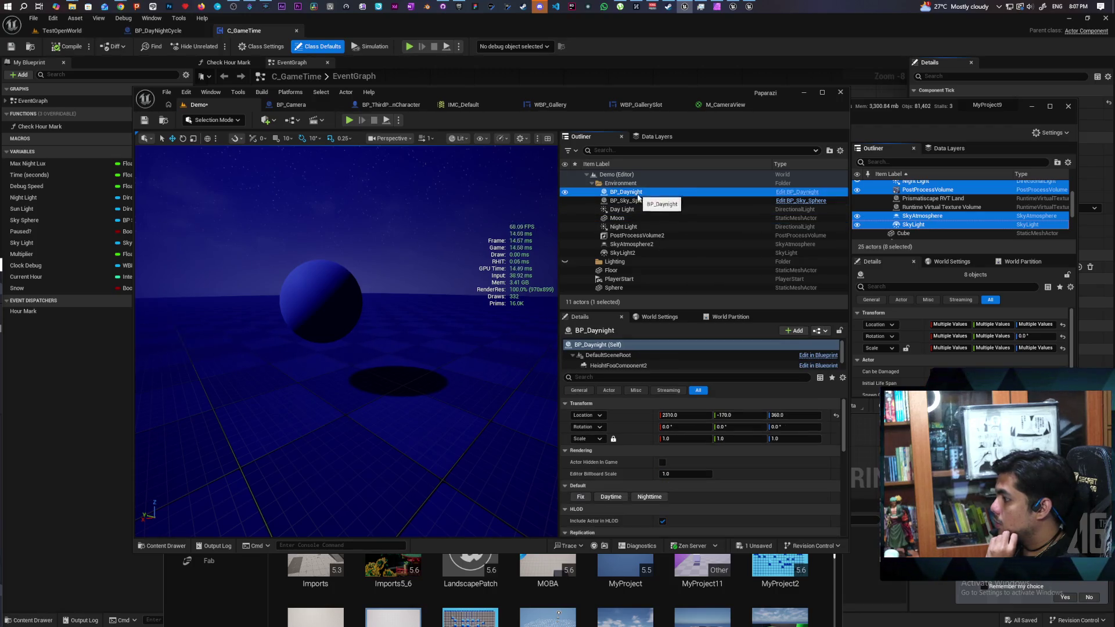
click(611, 498)
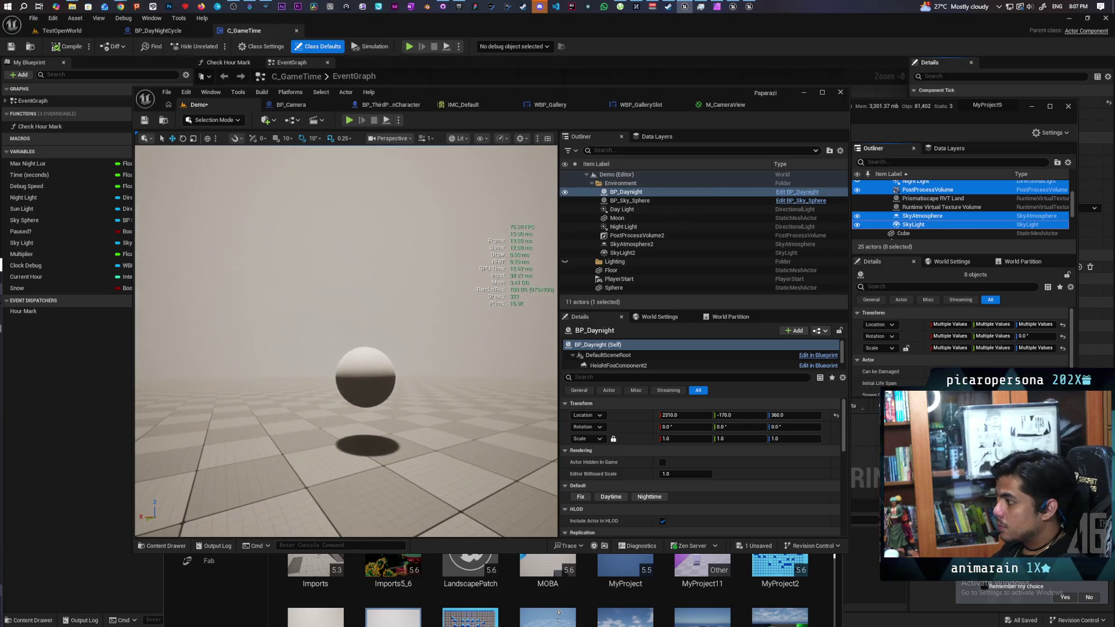
Set SkyLight2's Cubemap to CRT_Cubemap_Tex
click(633, 237)
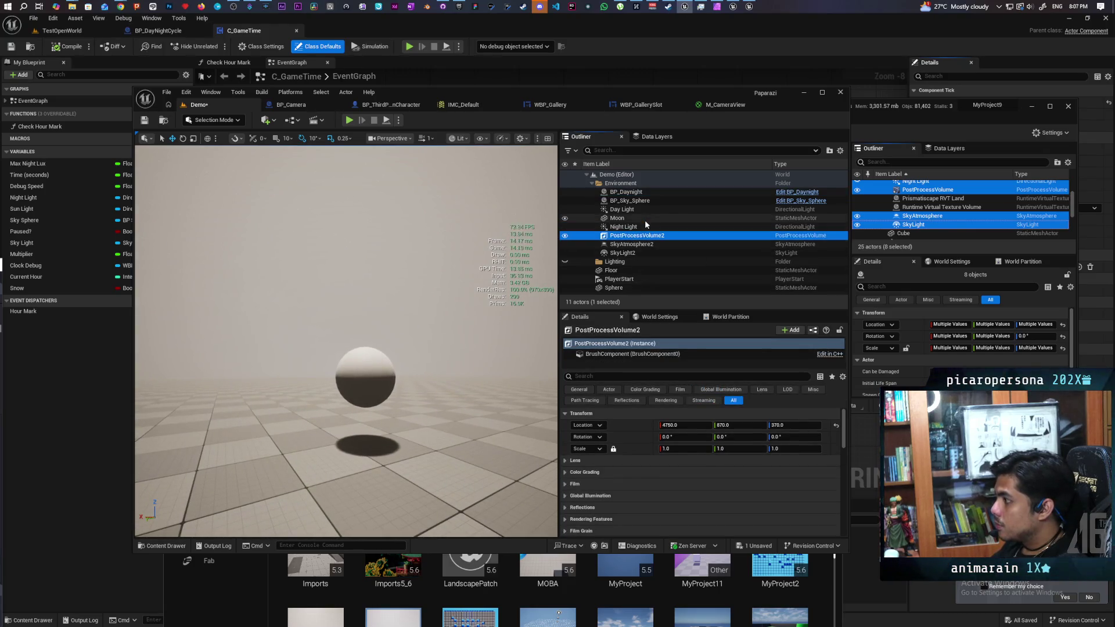
click(646, 245)
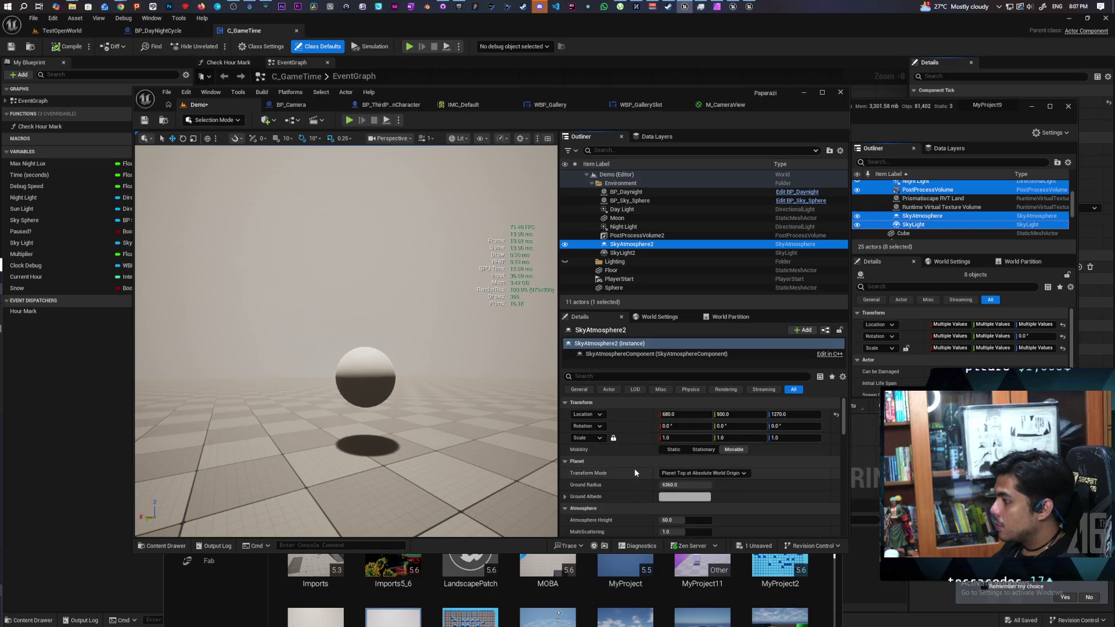
click(652, 254)
scroll(630, 500, down, 2)
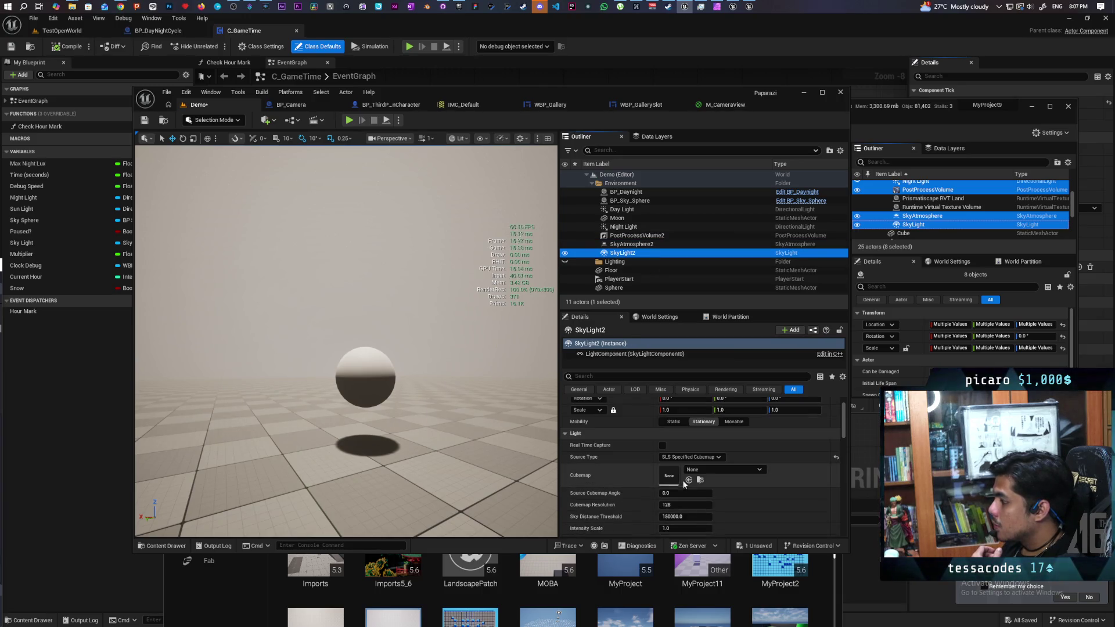
click(700, 471)
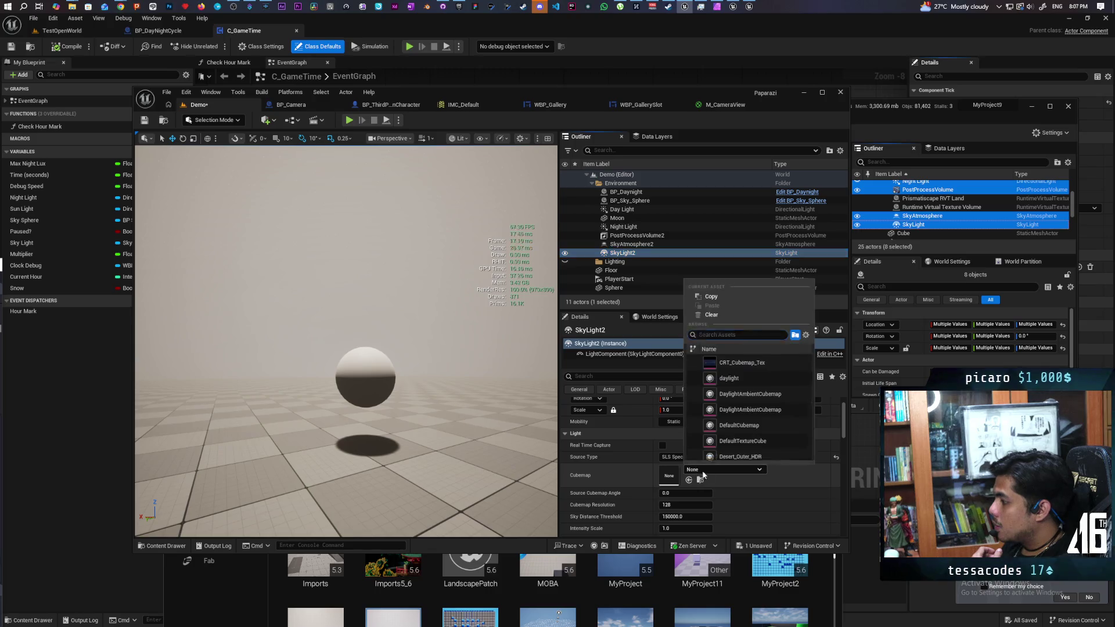
click(763, 363)
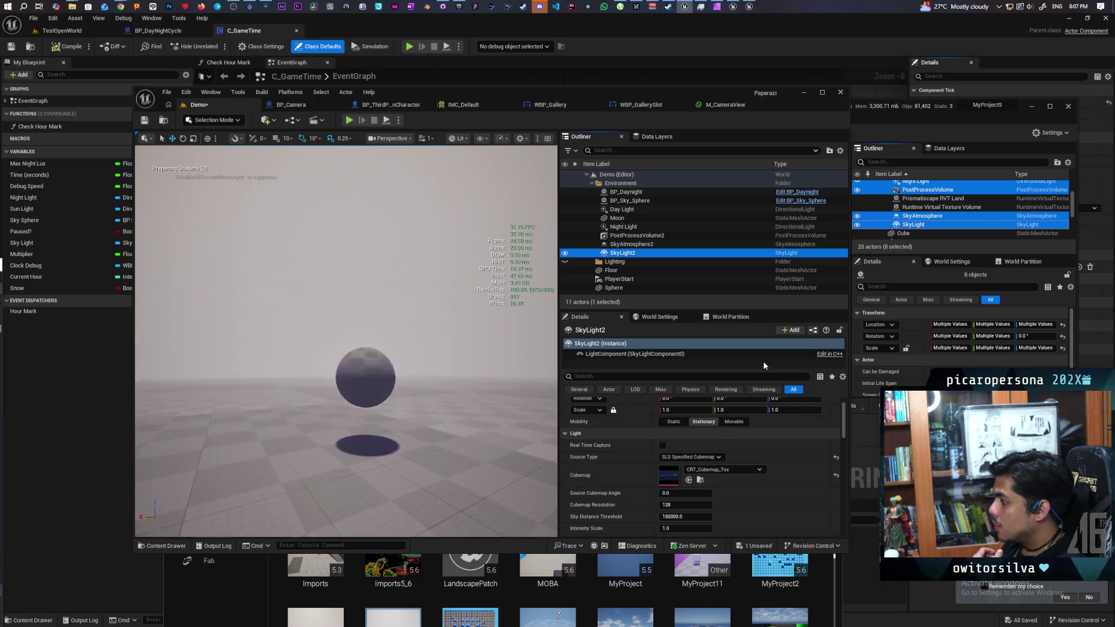
Save the level, delete the Sphere, and launch a multiplayer play session with Alt+P
mouse_move(440, 445)
mouse_down()
mouse_move(440, 465)
mouse_move(440, 388)
mouse_up()
key(ctrl+s)
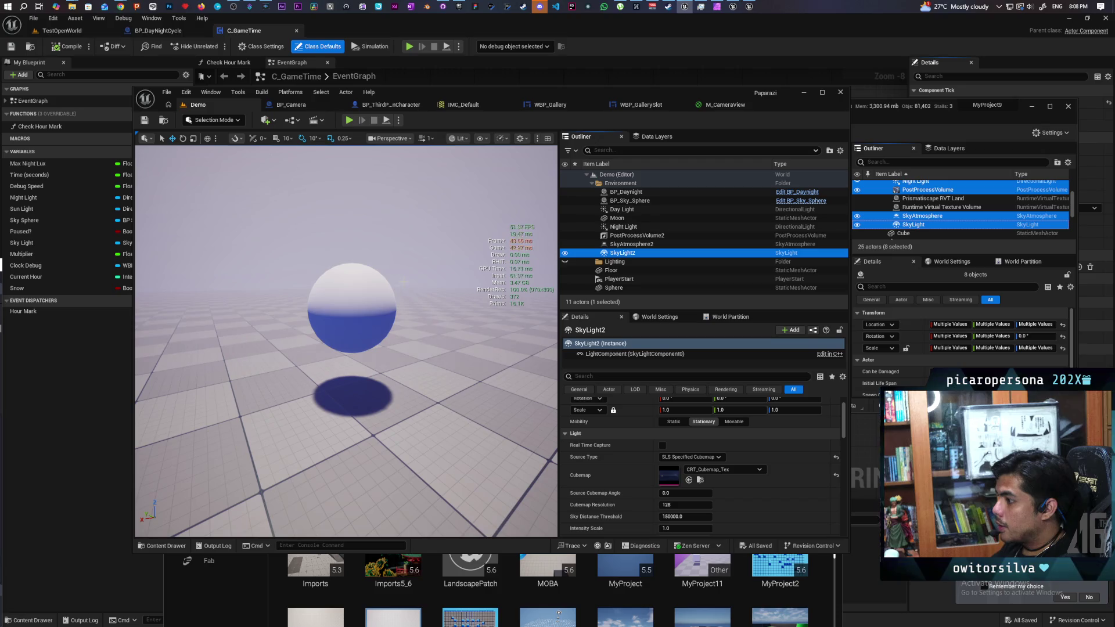
click(328, 314)
key(Delete)
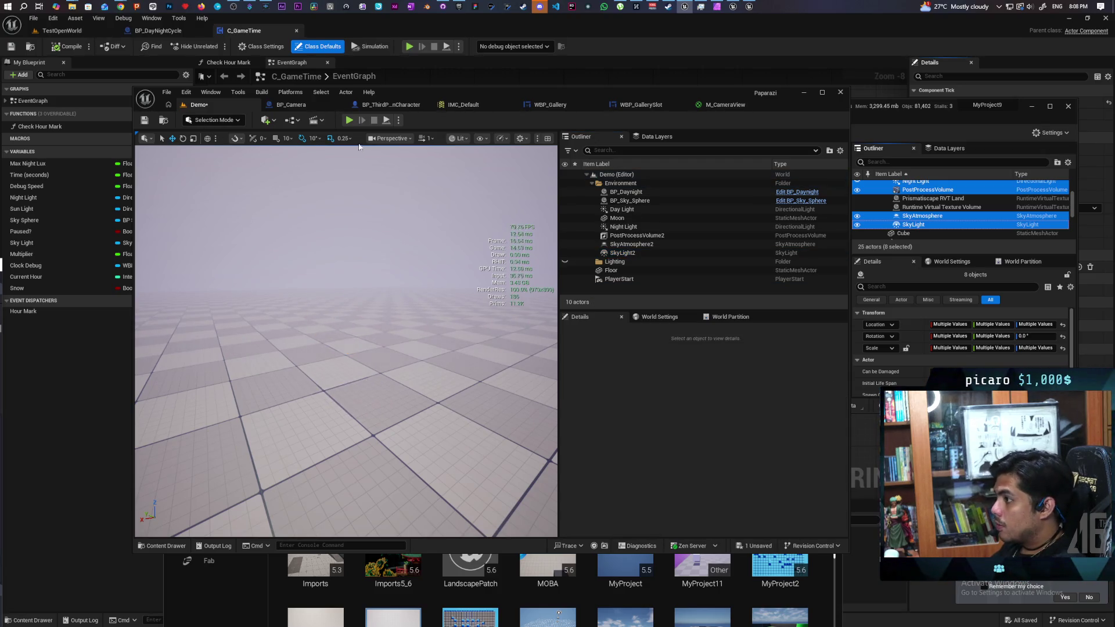
mouse_move(483, 92)
mouse_down()
mouse_move(706, 81)
mouse_move(744, 50)
mouse_up()
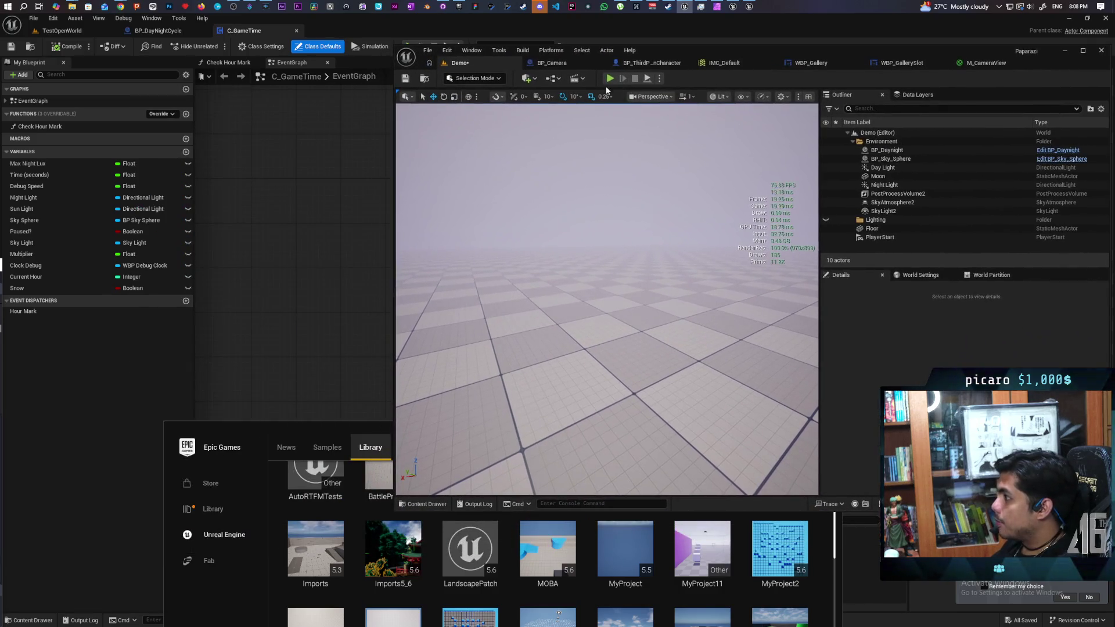
key(alt+p)
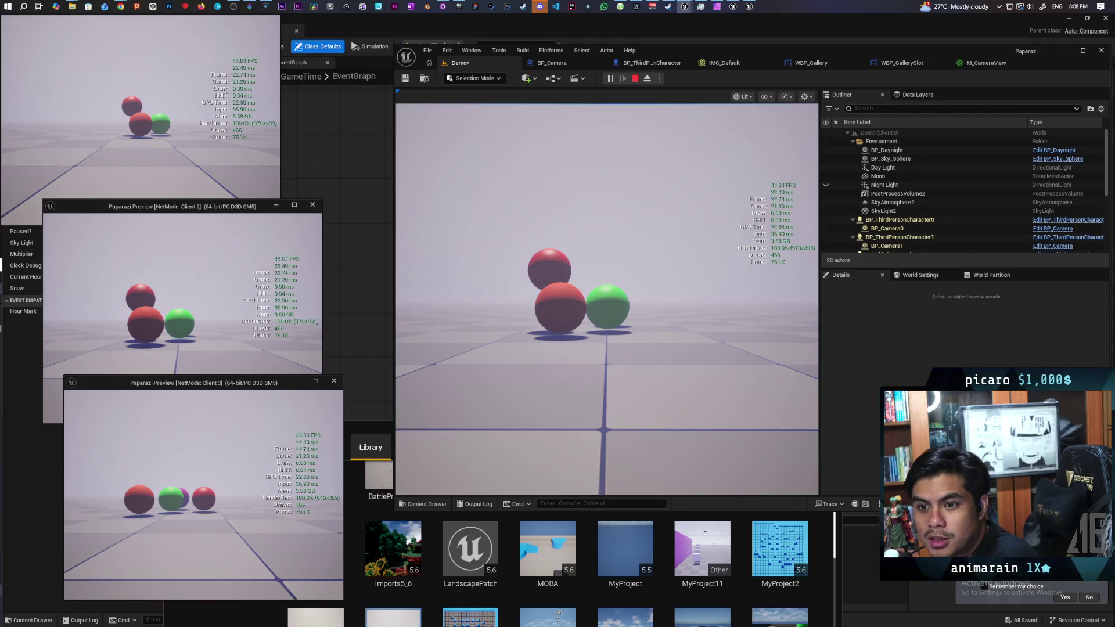
Drive the green player sphere toward the red and purple spheres, then stop the session with Esc
key(alt+Tab)
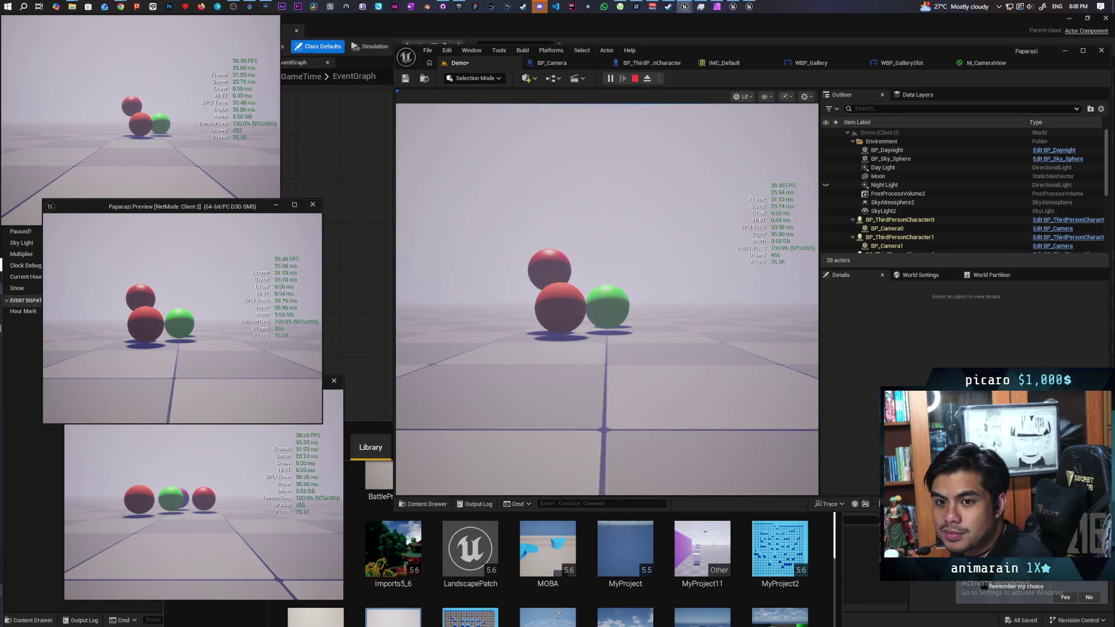
click(607, 299)
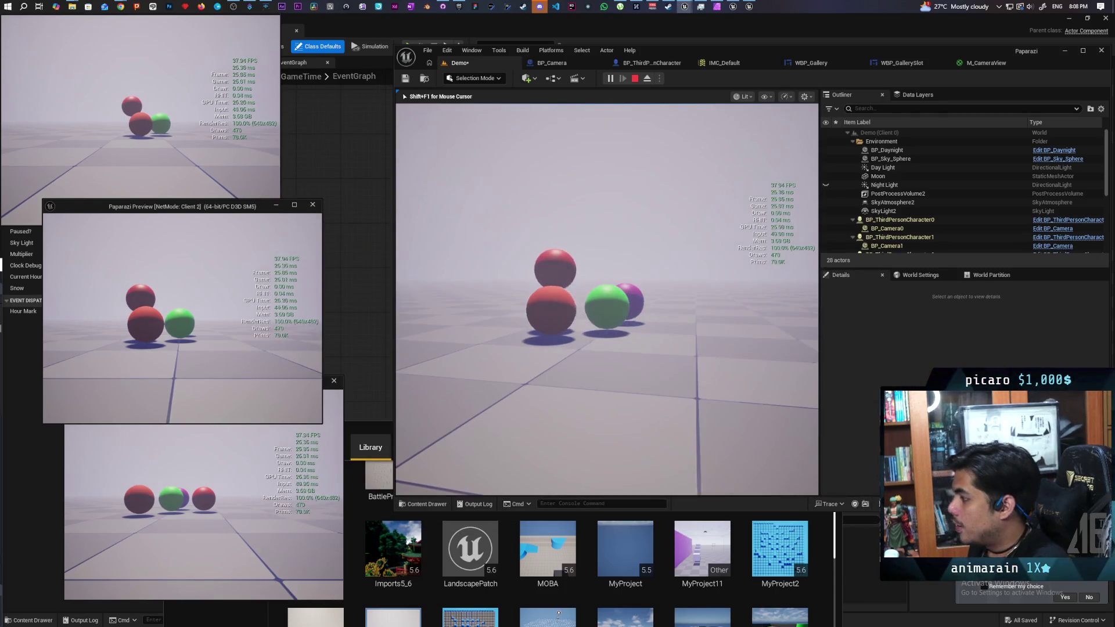
key(s)
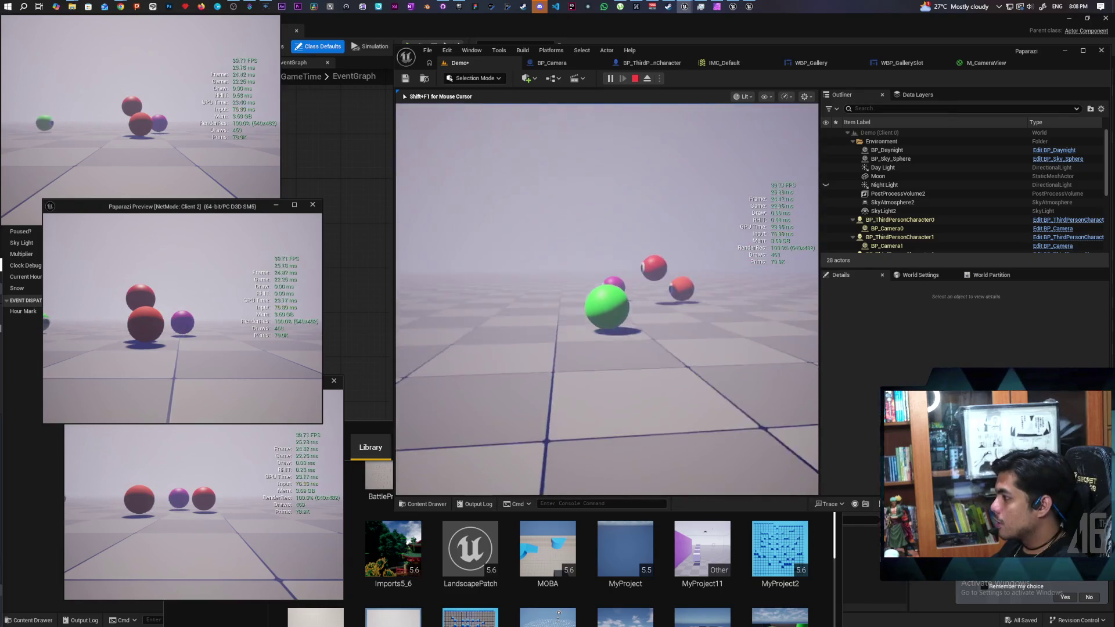
key(w)
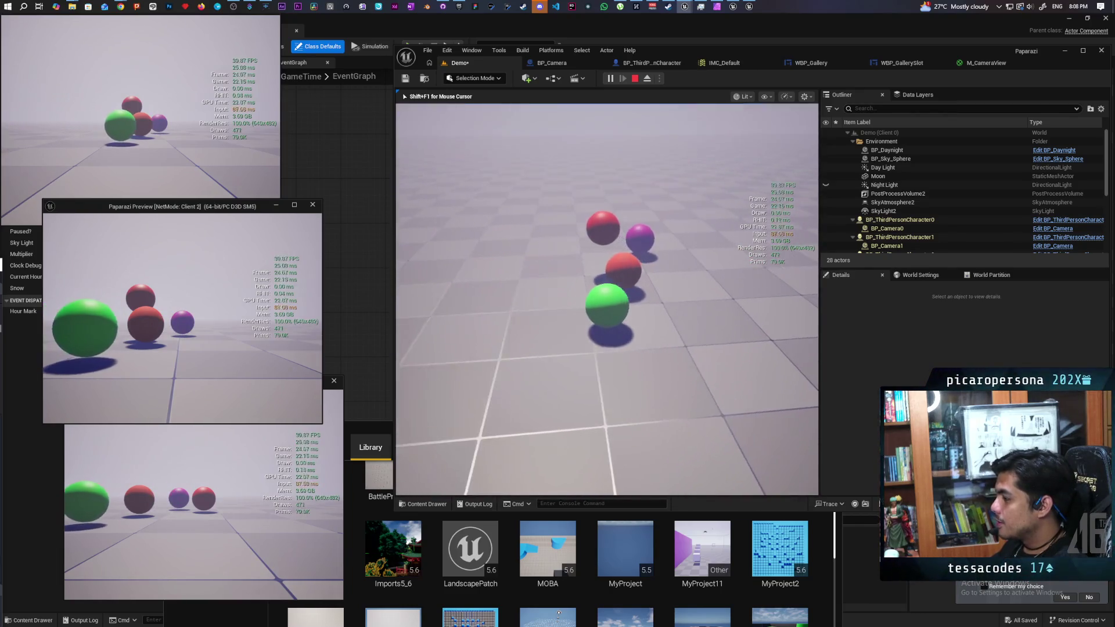
key(w)
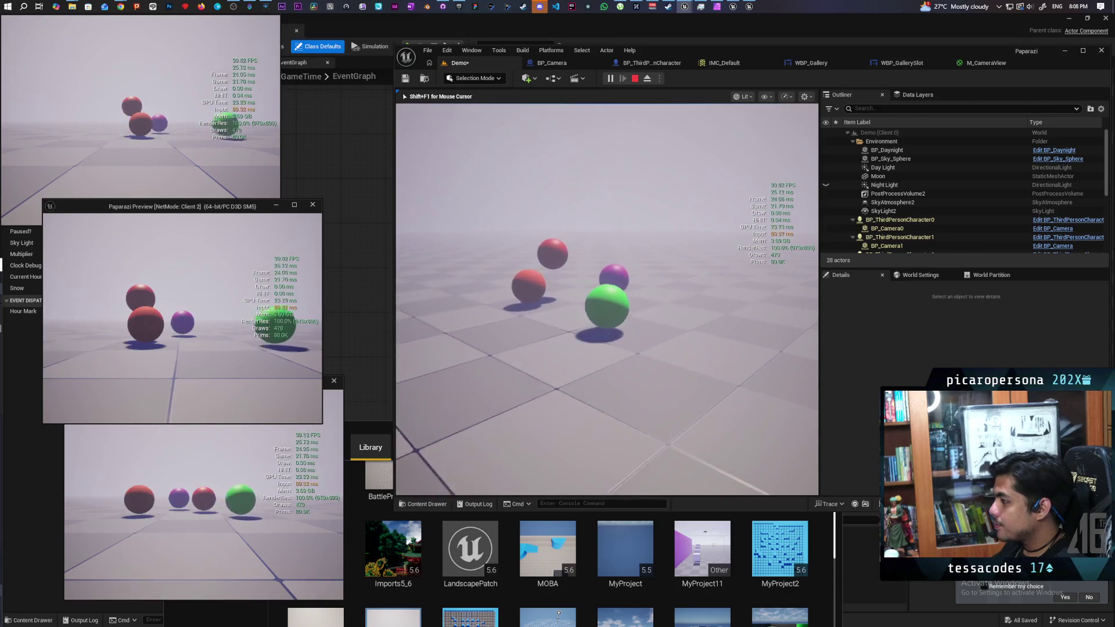
key(Escape)
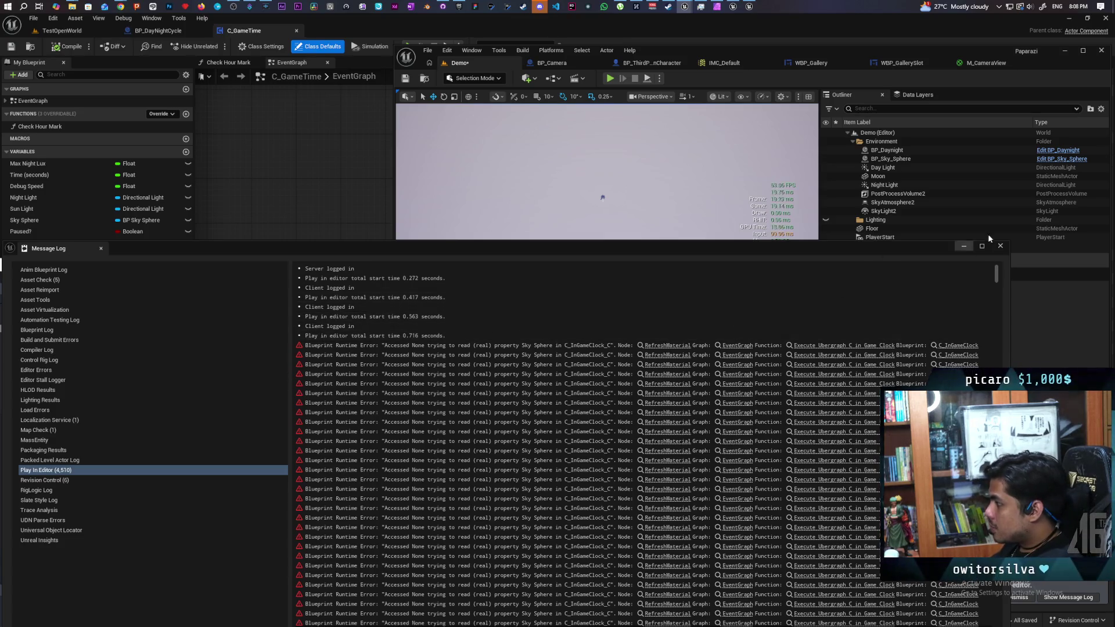
Close the Message Log and select the BP_Daynight actor to review its details
click(1001, 247)
click(570, 268)
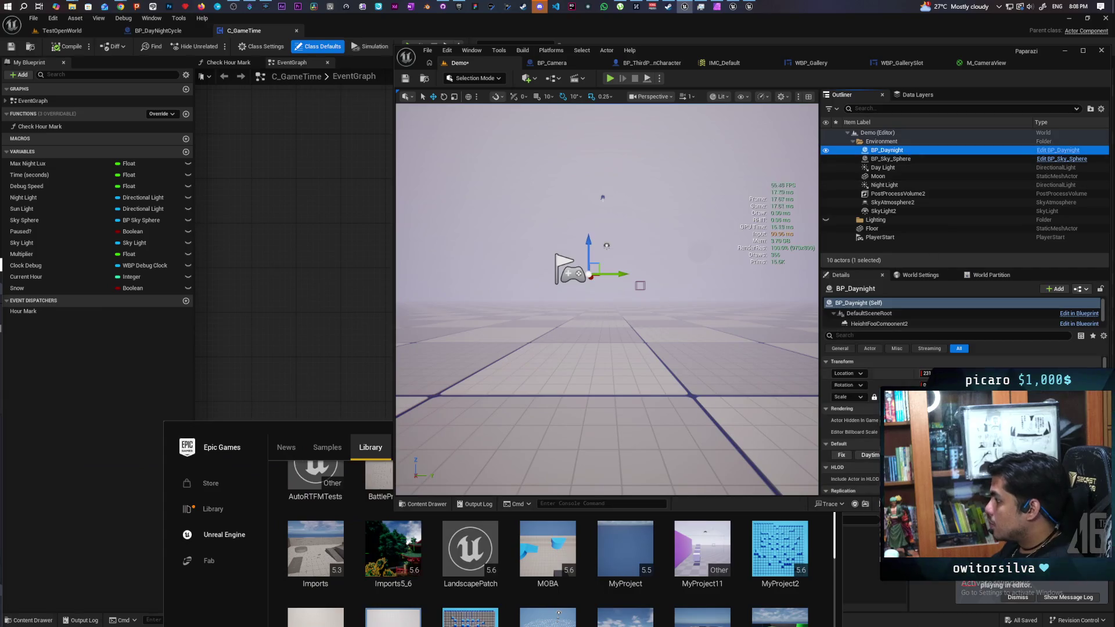
scroll(851, 424, down, 2)
scroll(851, 424, down, 4)
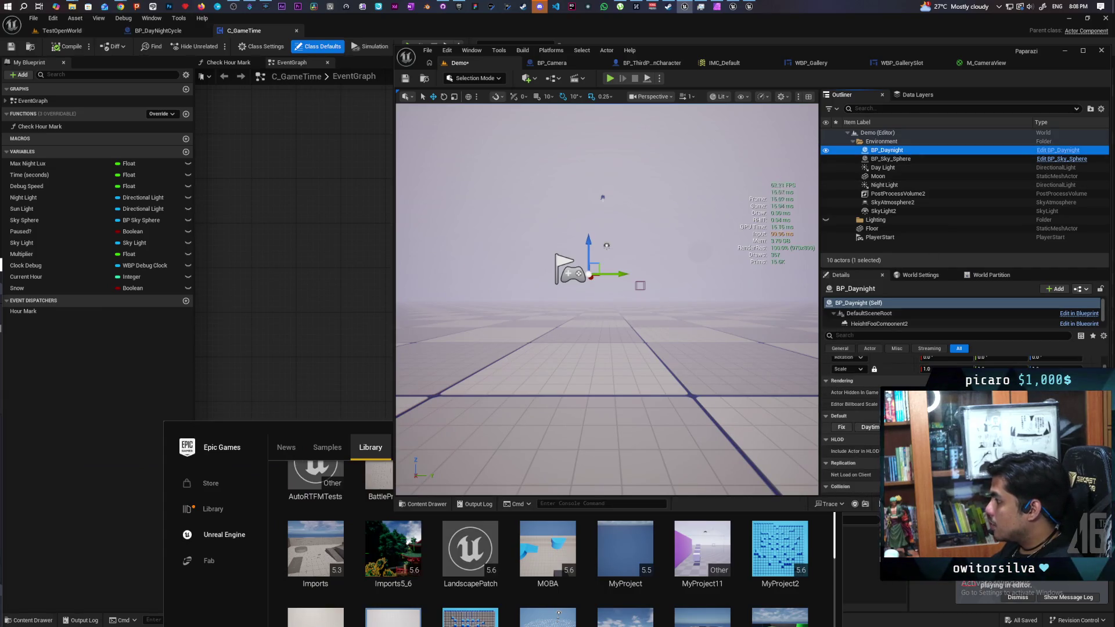
scroll(851, 424, down, 5)
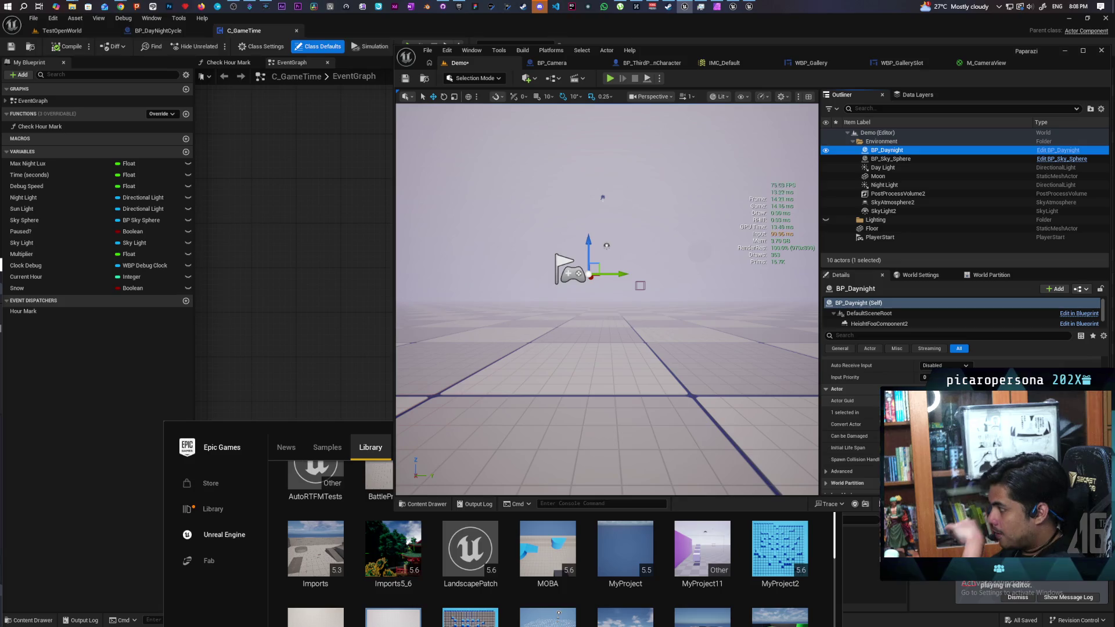
scroll(851, 424, up, 6)
scroll(851, 406, up, 1)
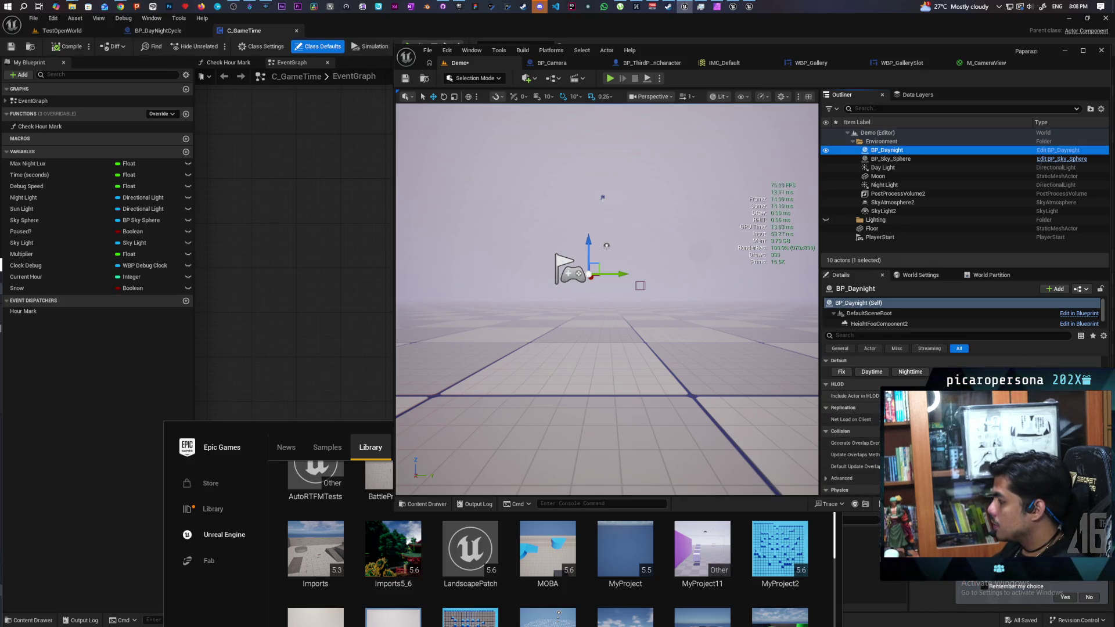
Open BP_Daynight's blueprint to view its Fix graph, then return to the Demo level
click(1050, 151)
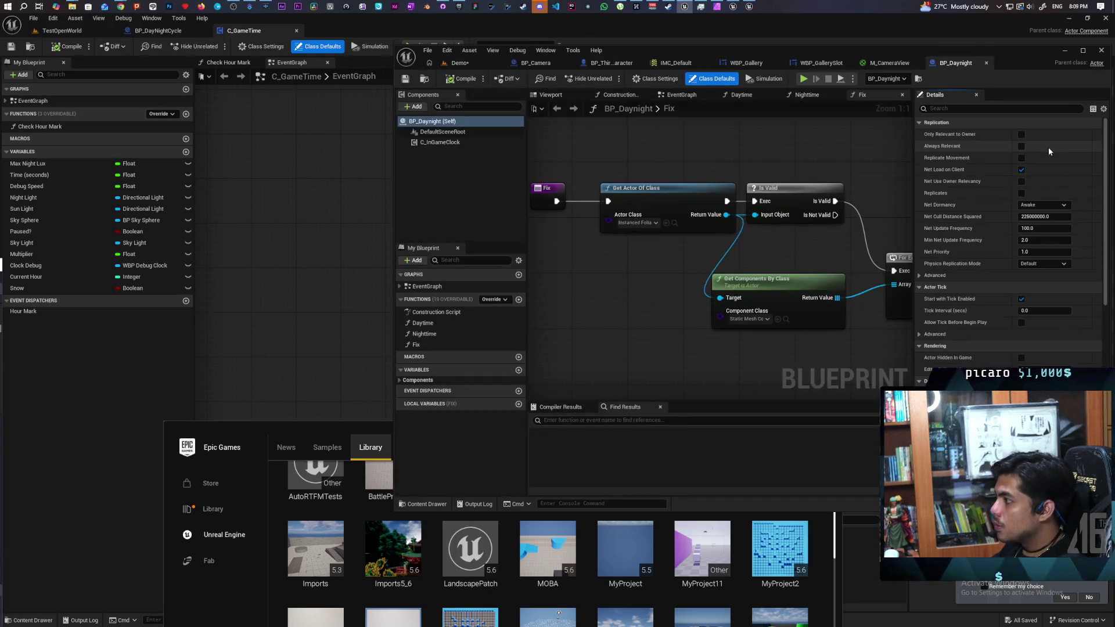
scroll(651, 288, up, 4)
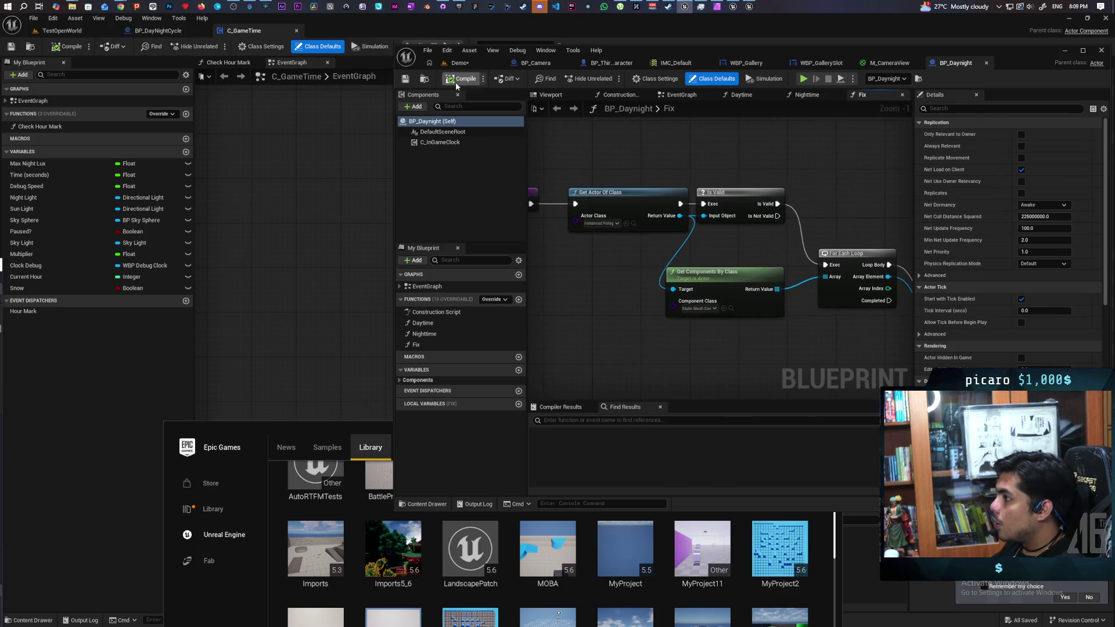
click(456, 65)
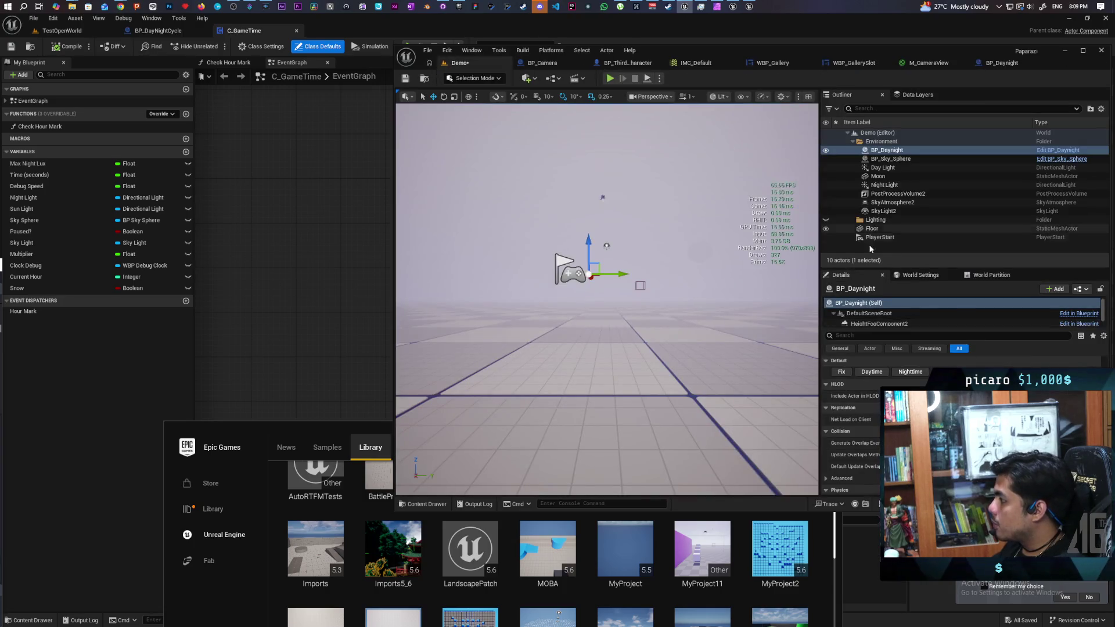
Inspect BP_Daynight's C_InGameClock and DefaultSceneRoot components, then its actor-level settings
scroll(863, 323, down, 1)
click(872, 321)
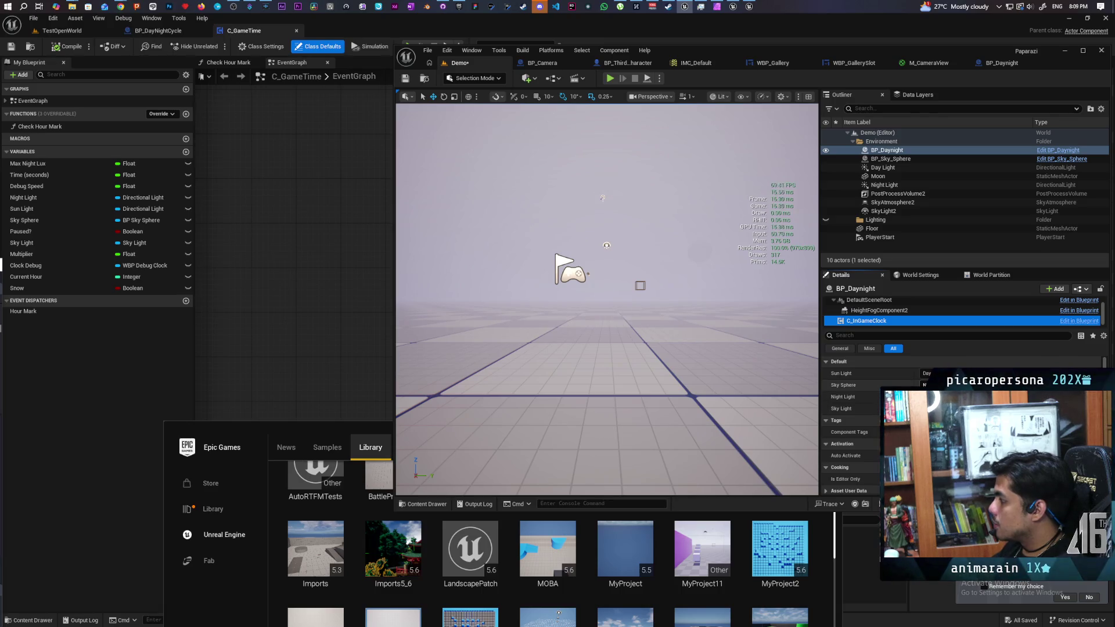
click(871, 320)
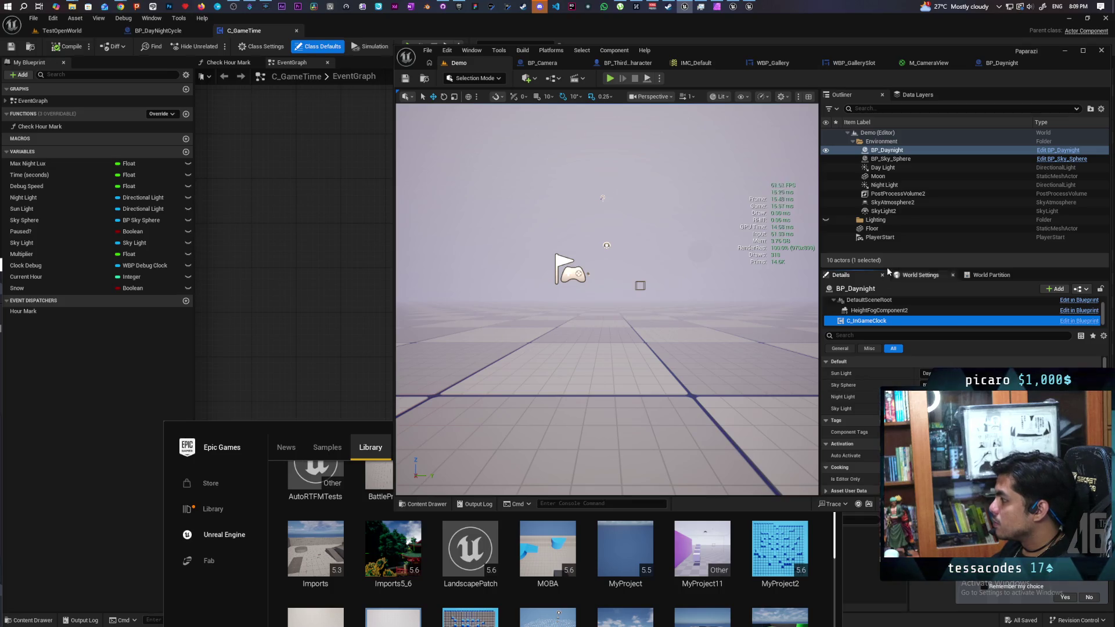
click(868, 301)
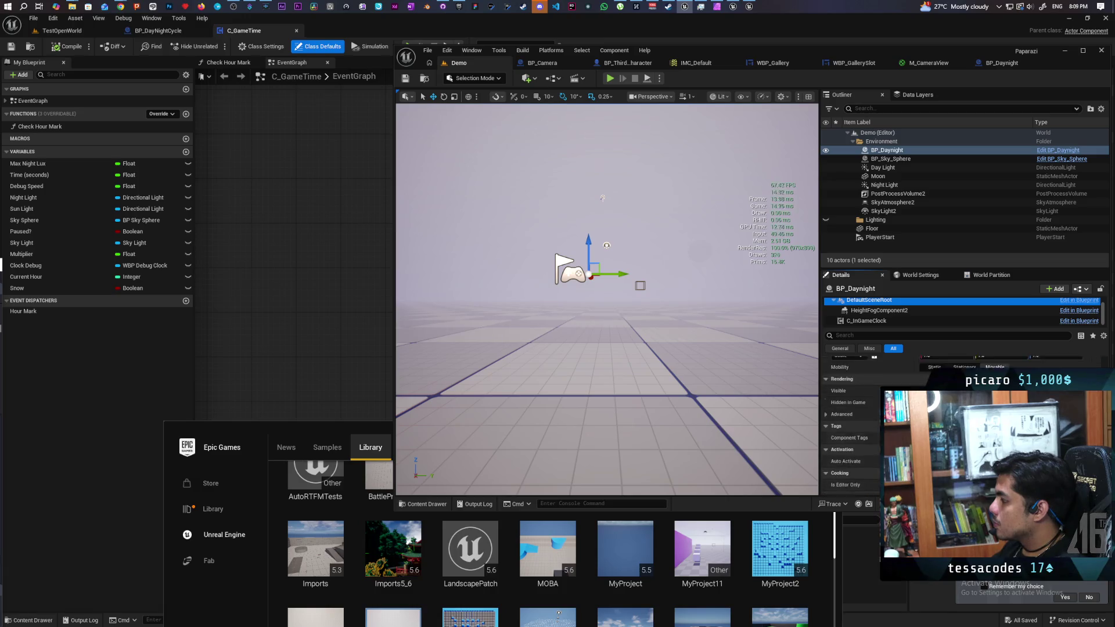
scroll(872, 311, up, 1)
click(865, 302)
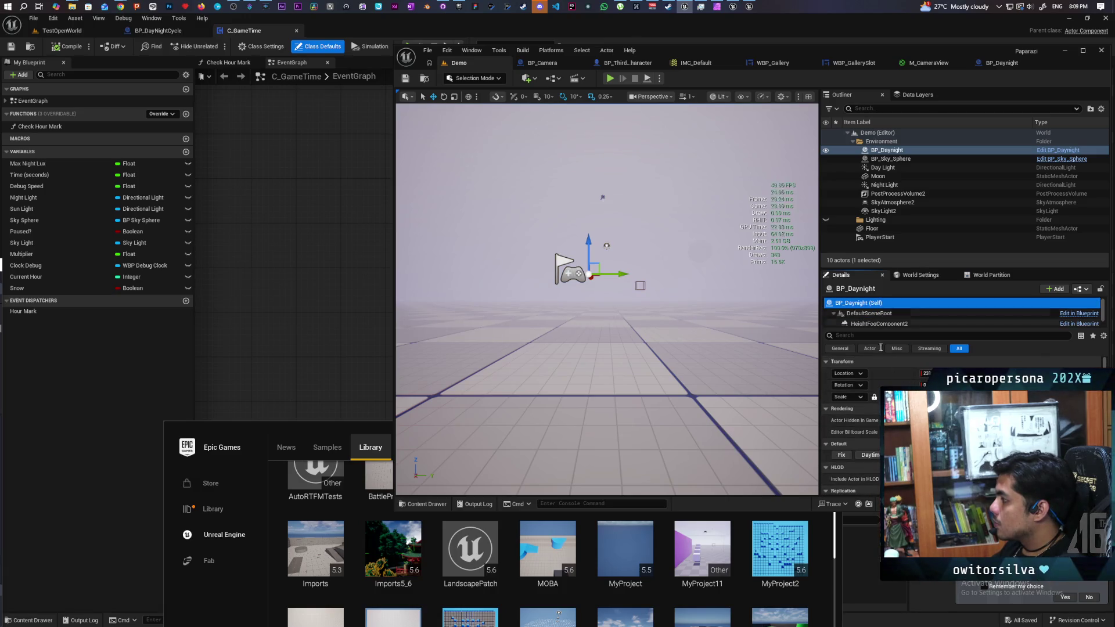
Toggle Daytime off to preview night lighting, orbit the view, then toggle daytime back on
click(871, 455)
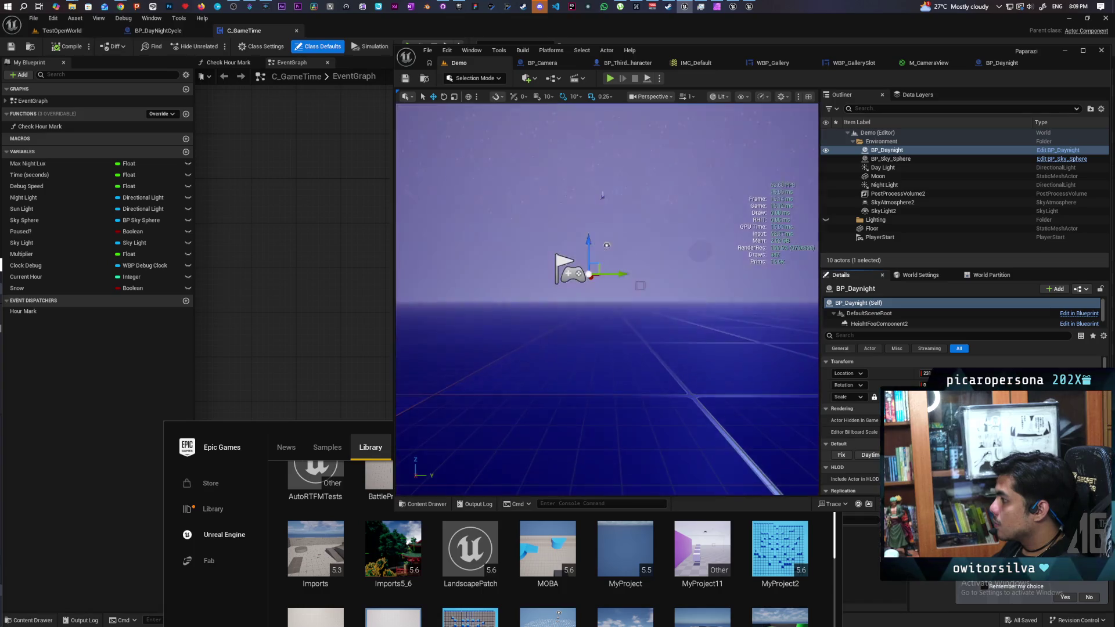
mouse_move(653, 337)
mouse_down()
mouse_move(679, 355)
mouse_move(645, 331)
mouse_move(666, 335)
mouse_move(614, 337)
mouse_move(645, 348)
mouse_move(633, 352)
mouse_up()
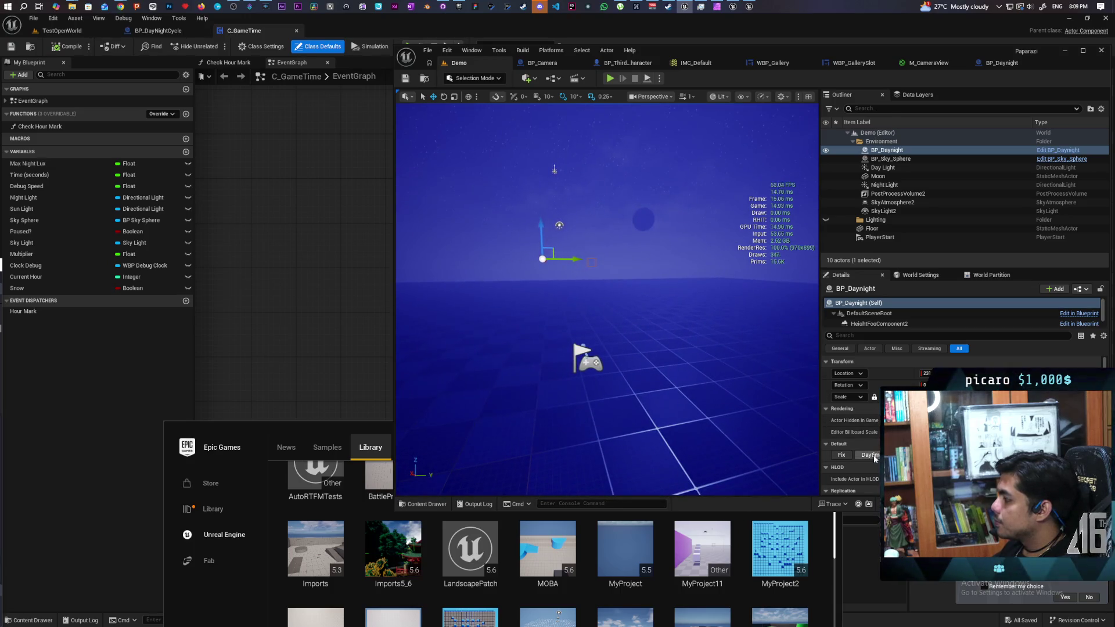
click(875, 459)
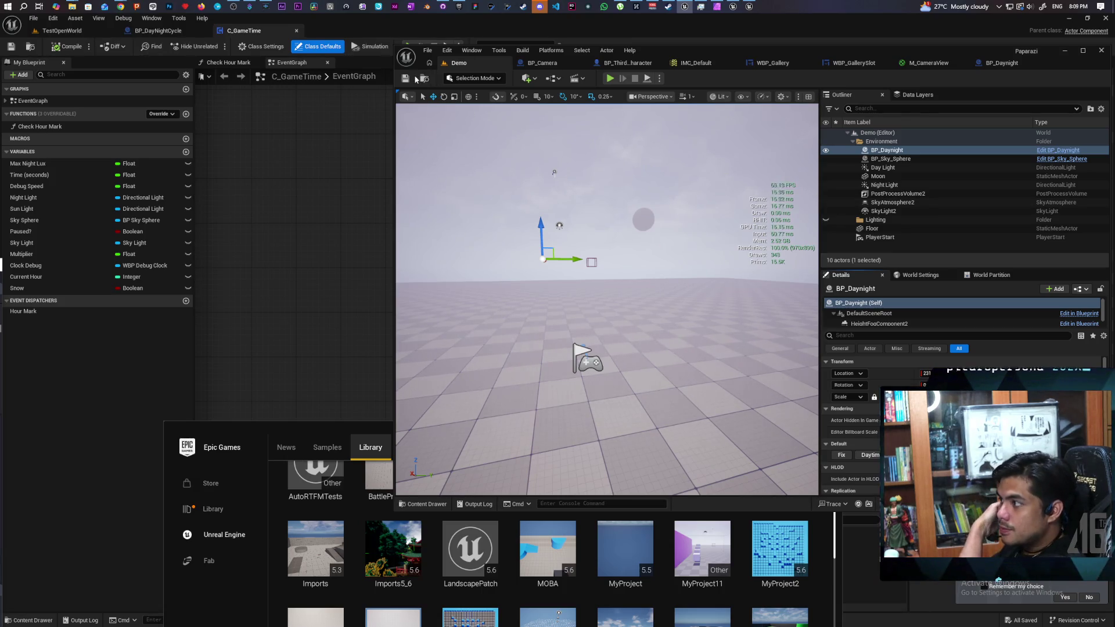
mouse_move(607, 300)
mouse_down()
mouse_move(607, 267)
mouse_move(634, 274)
mouse_move(610, 286)
mouse_move(581, 280)
mouse_move(604, 280)
mouse_up()
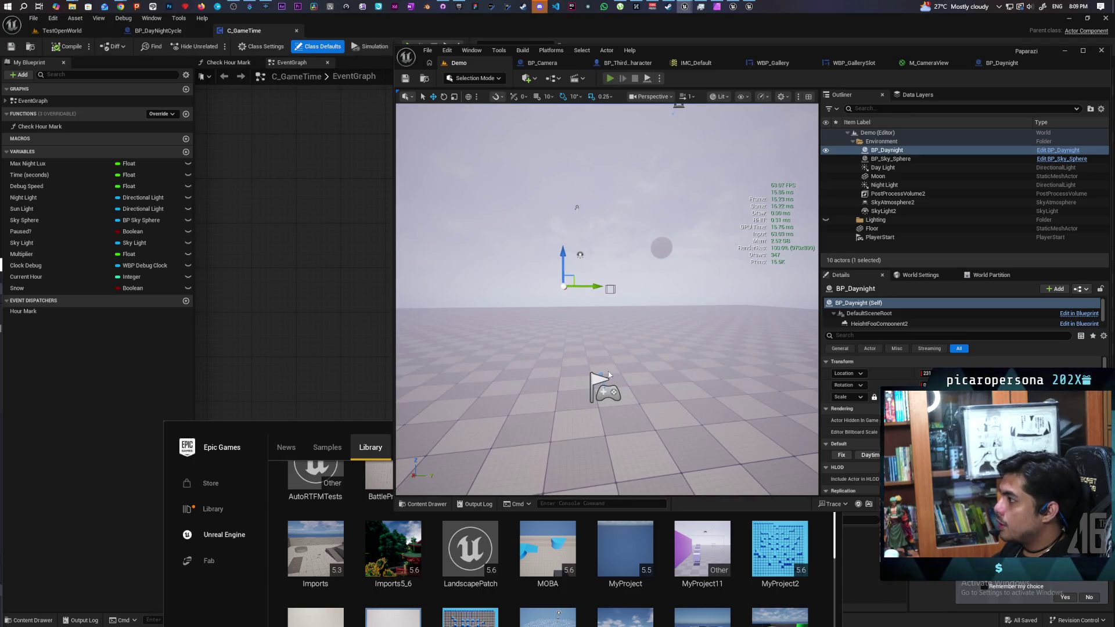
key(alt+p)
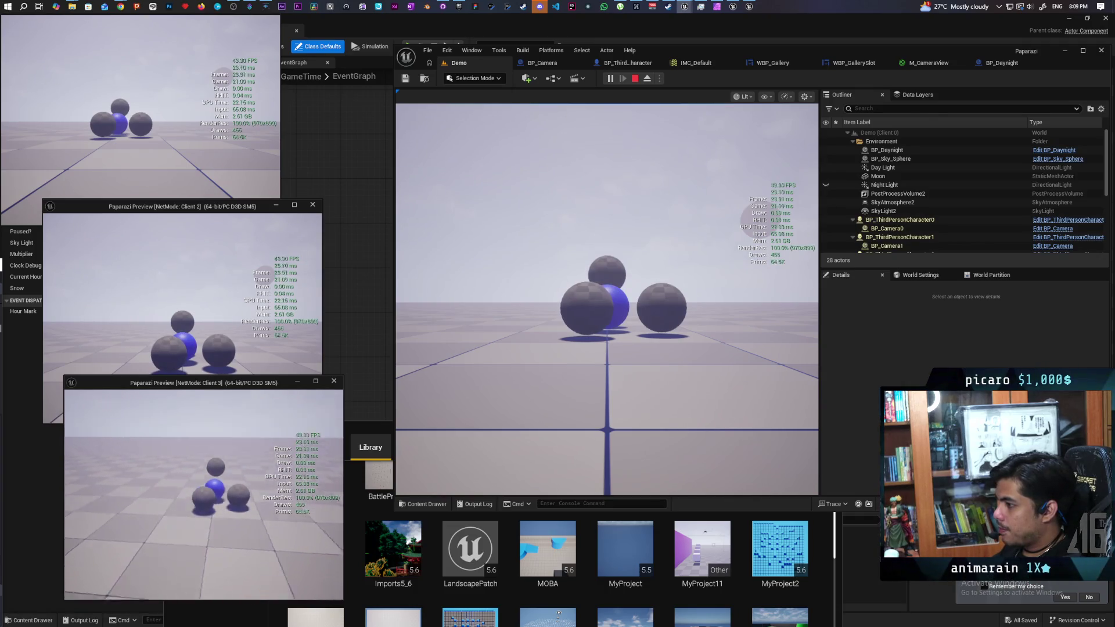
In Client 2, raise the camera, photograph the coloured spheres, view it in the gallery, then stop
key(Caps_Lock)
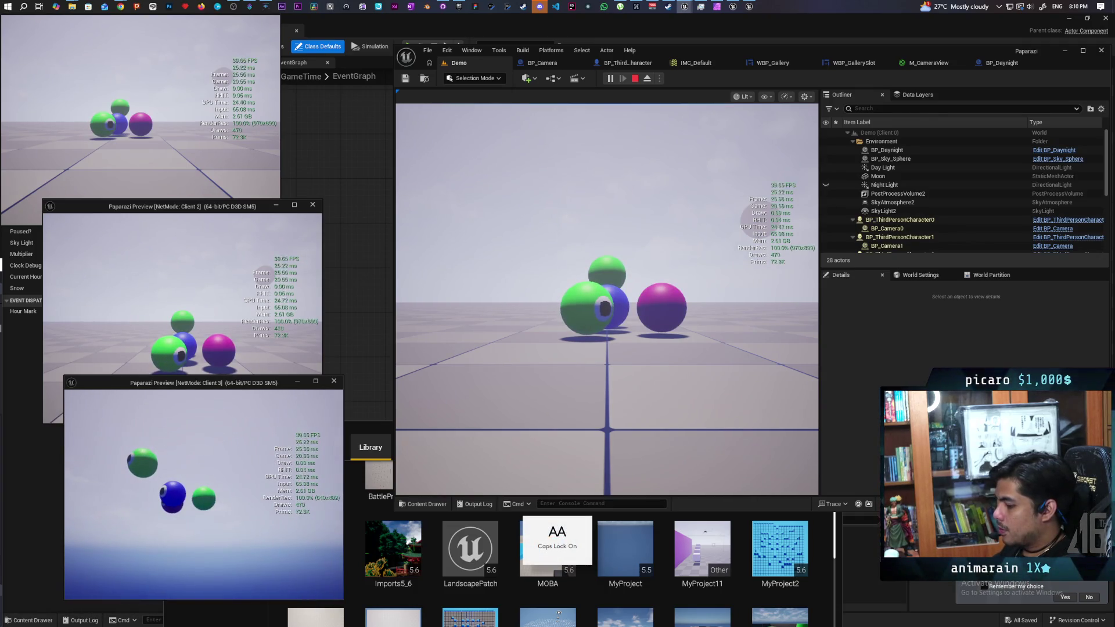
key(Caps_Lock)
key(alt+Tab)
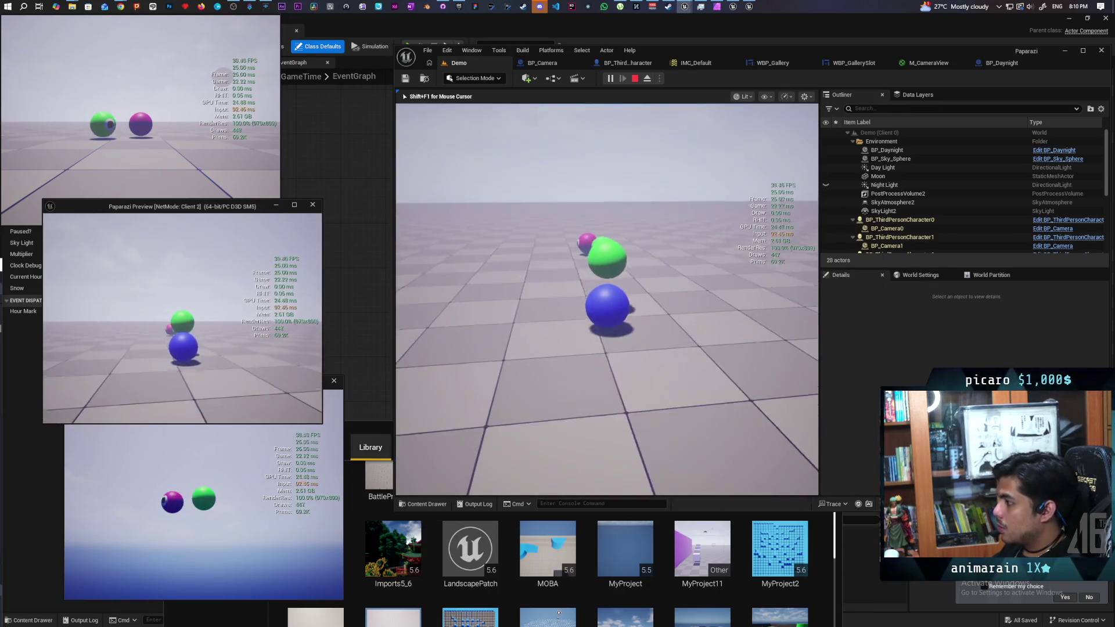
key(e)
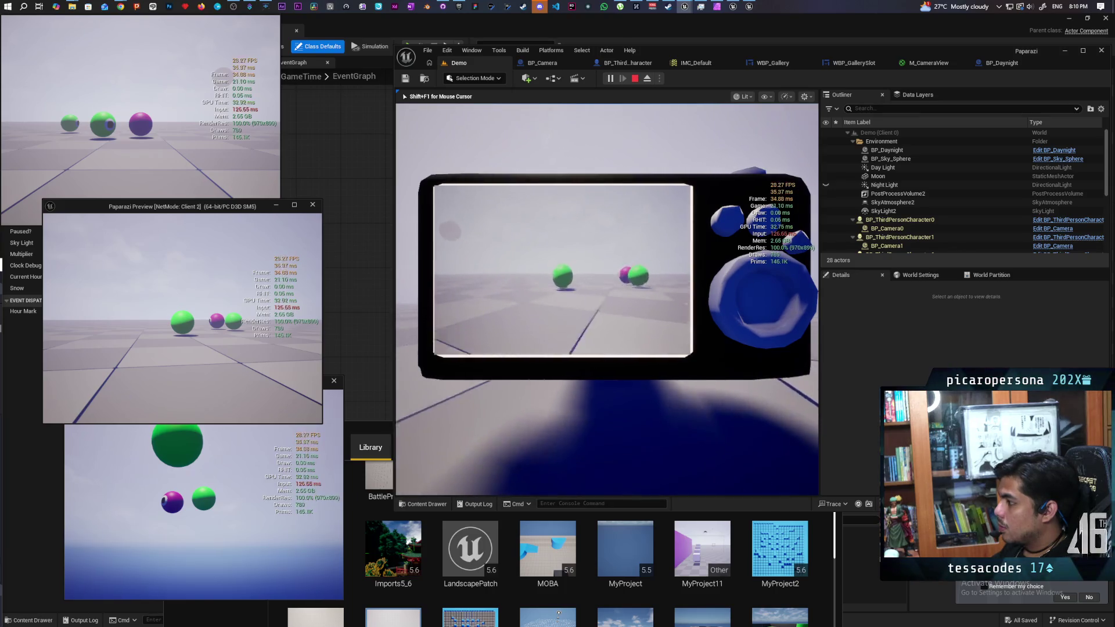
key(w)
key(s)
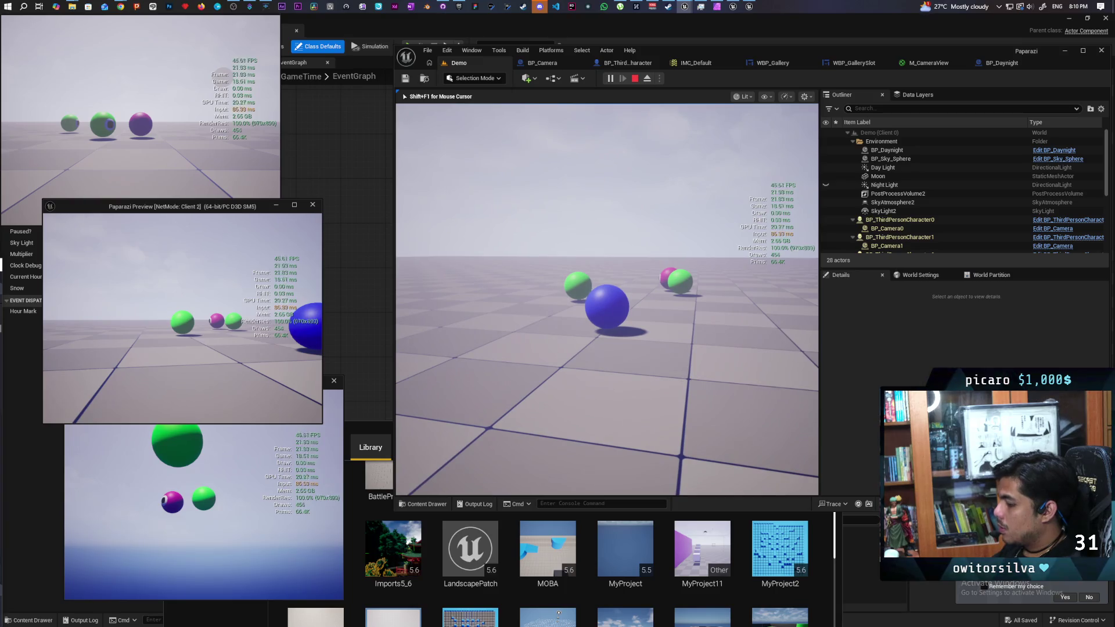
key(g)
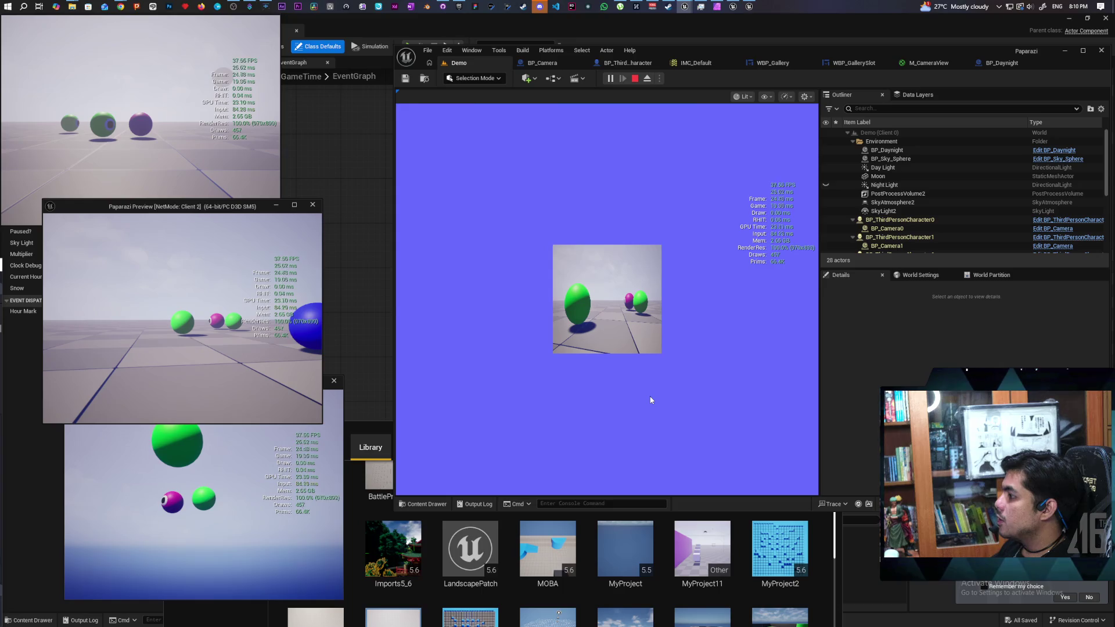
key(Escape)
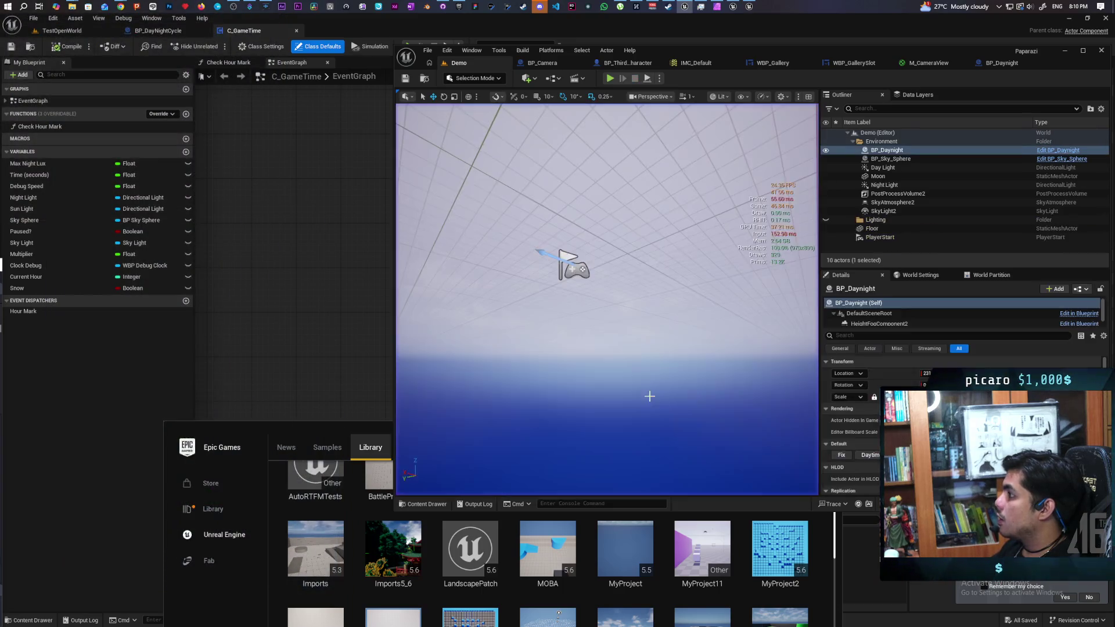
Switch to the WBP_GallerySlot widget and open its Designer view showing the Size Box and Image
click(997, 65)
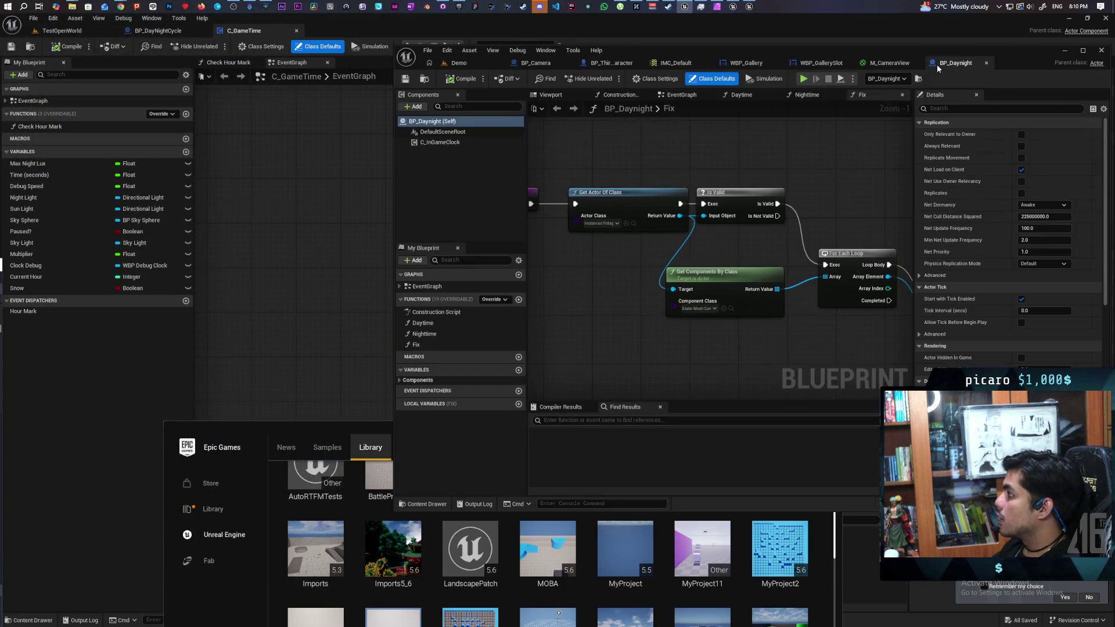
click(825, 64)
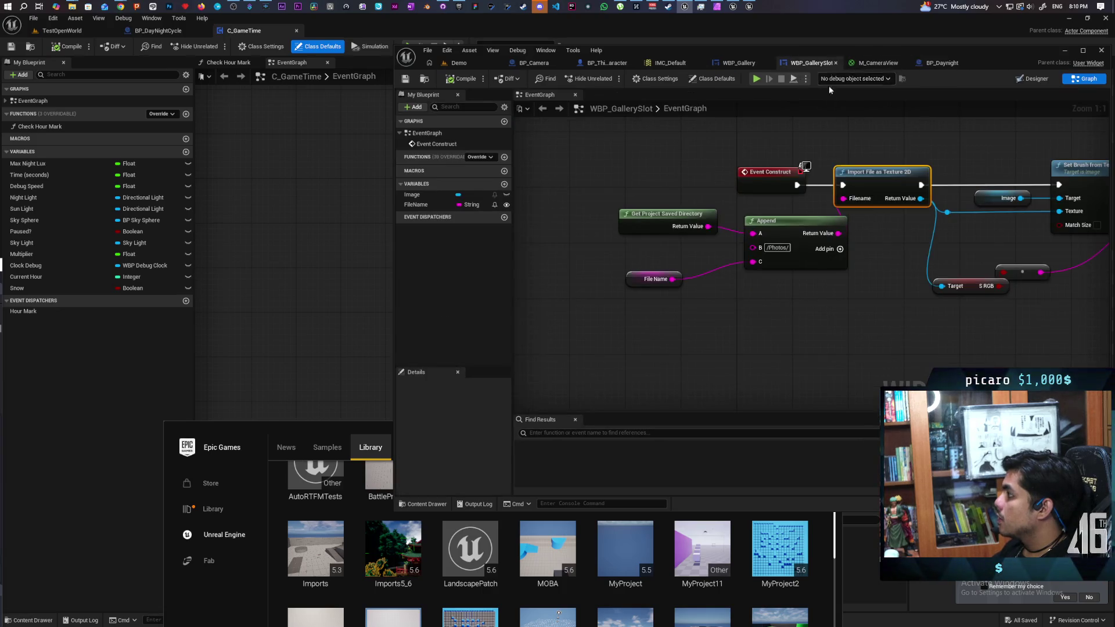
mouse_move(999, 56)
mouse_down()
mouse_move(950, 78)
mouse_move(914, 73)
mouse_up()
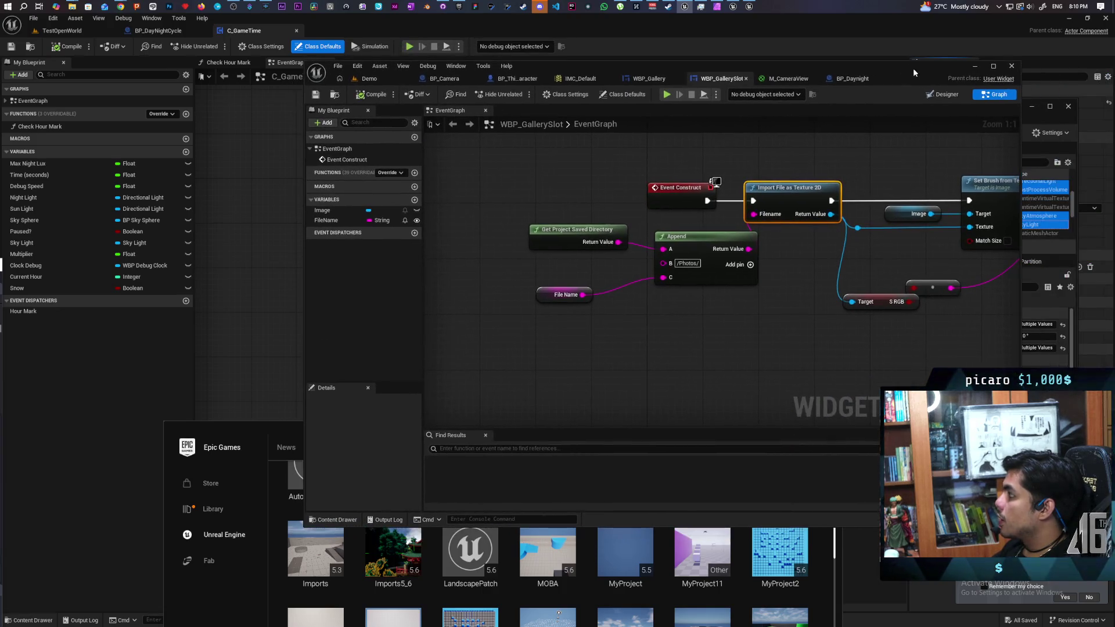
drag(927, 161, 810, 171)
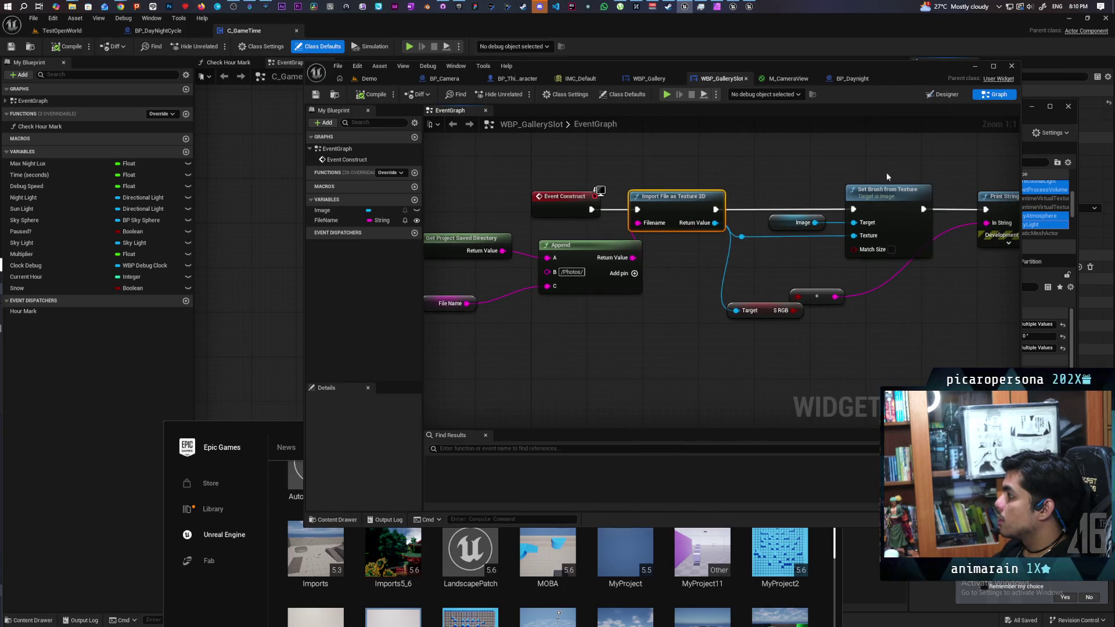
click(944, 95)
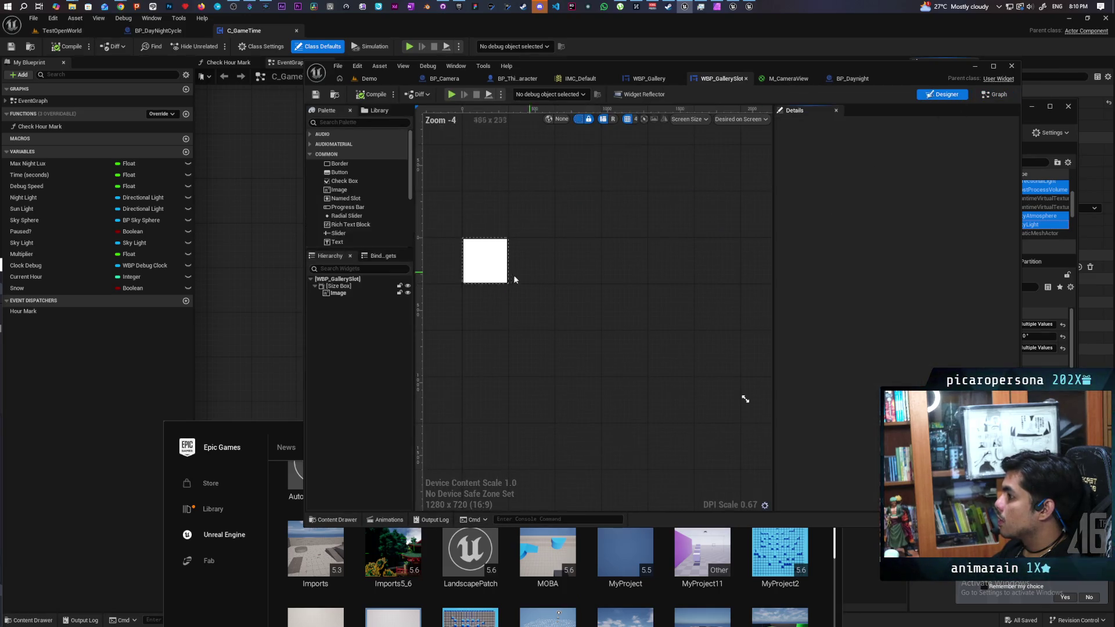
Select the Image widget and divide its brush Image Size X by 9, giving 3.555556
click(337, 292)
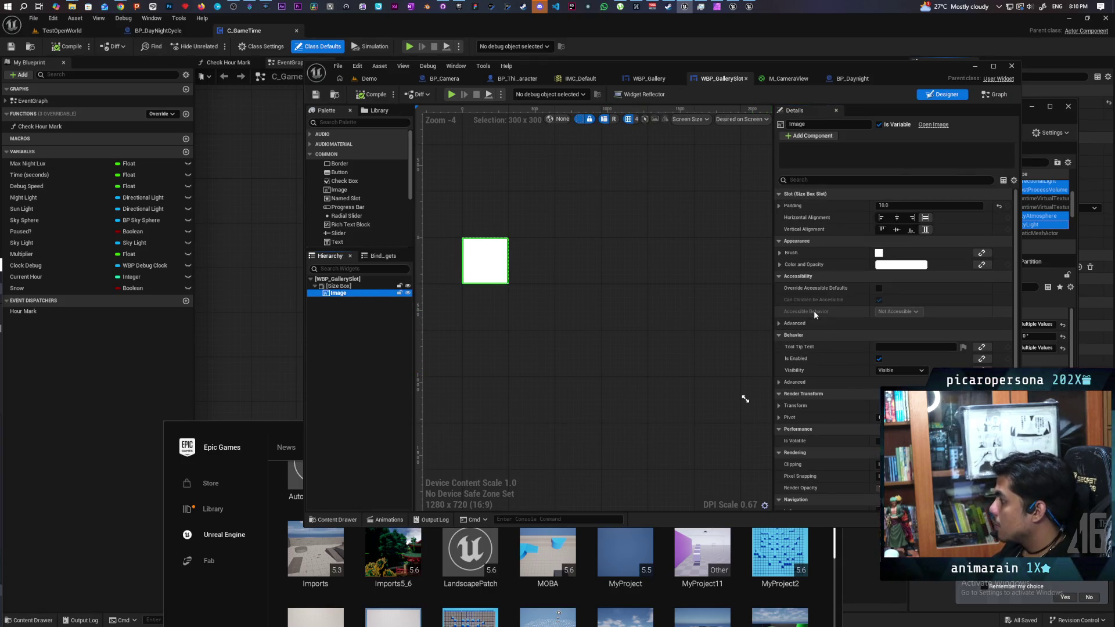
scroll(838, 247, down, 1)
scroll(838, 246, up, 1)
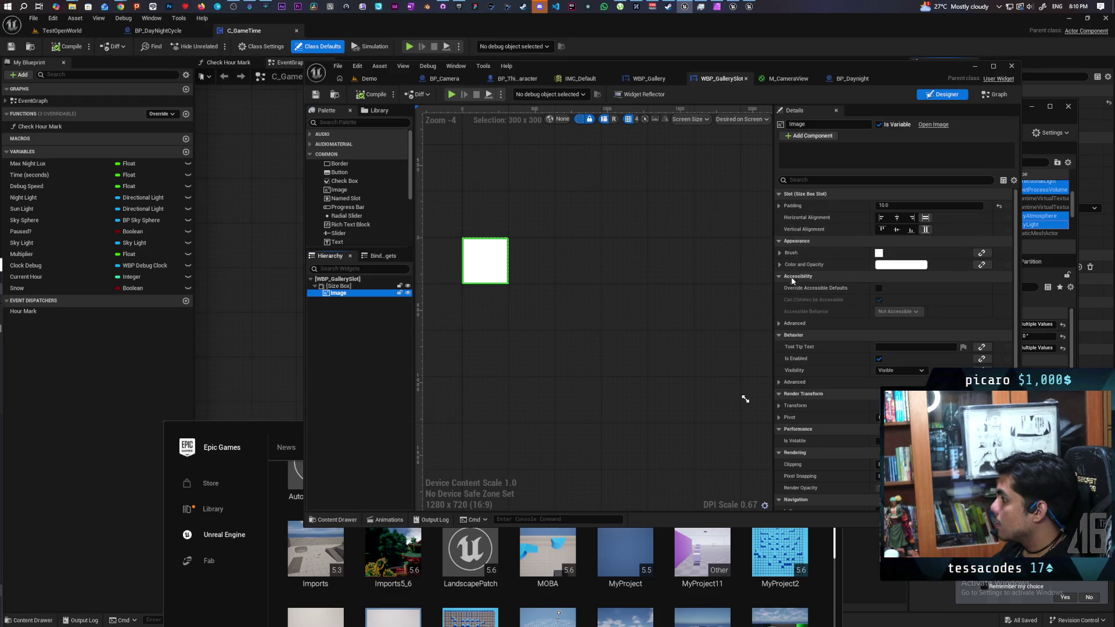
click(781, 253)
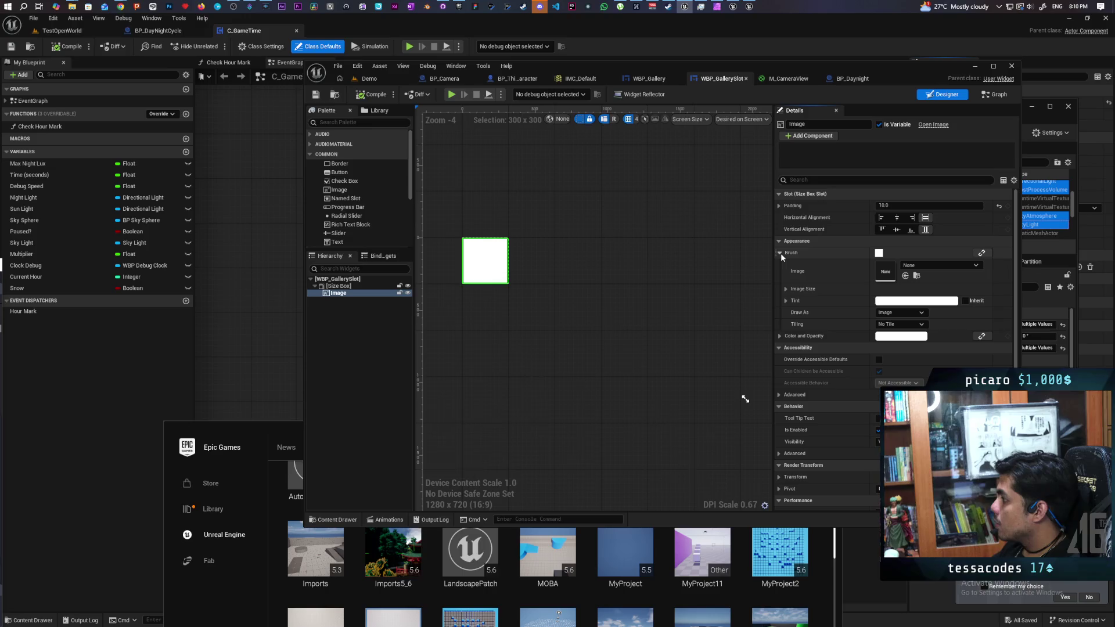
click(786, 288)
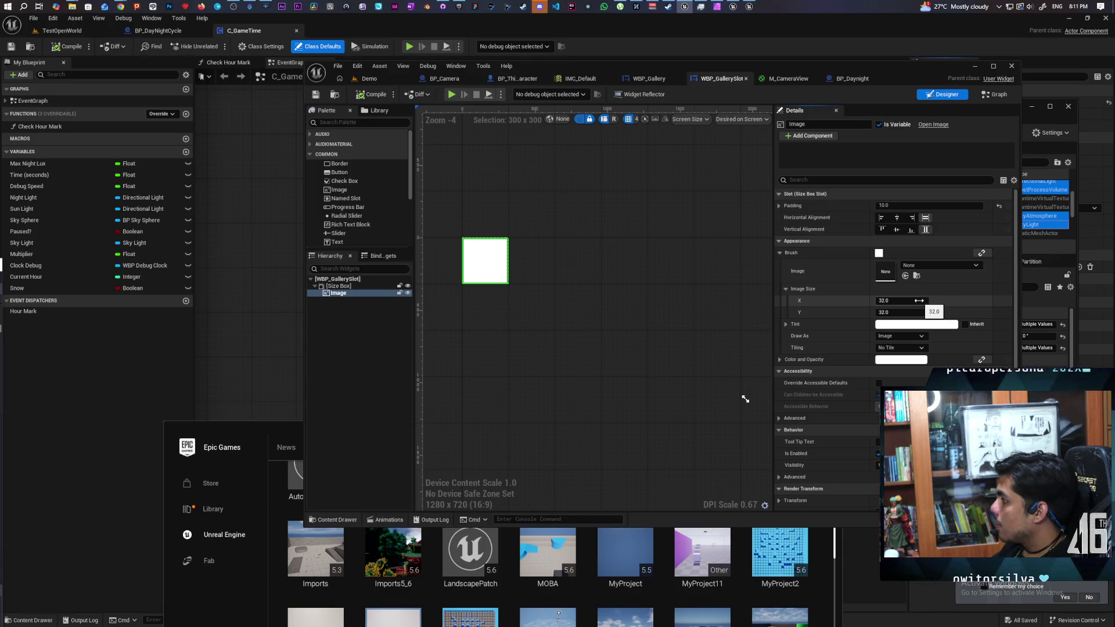
click(919, 300)
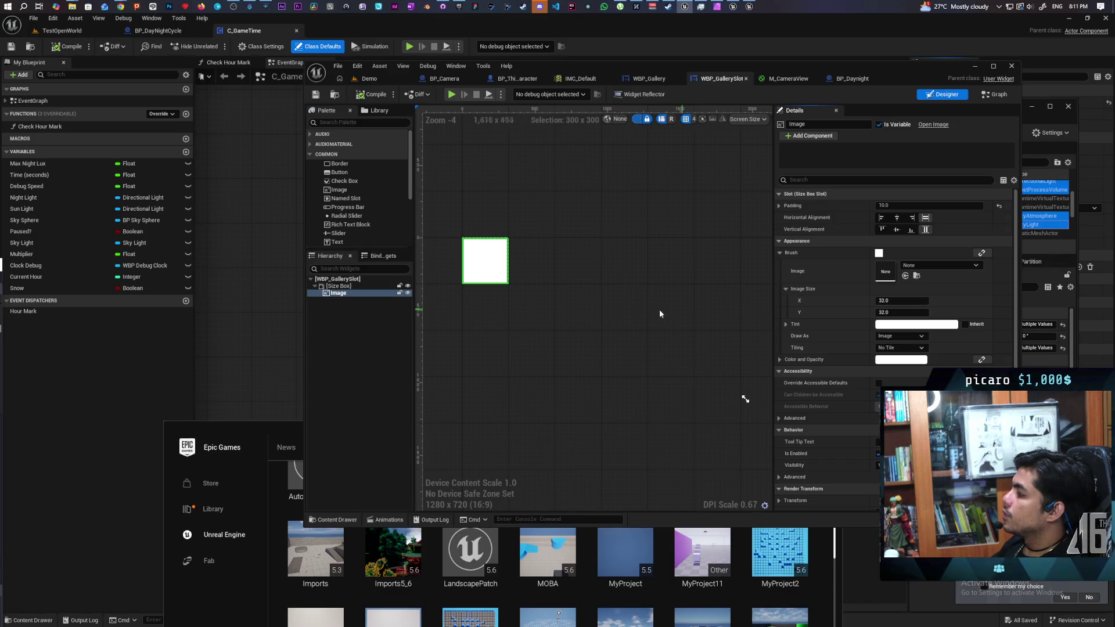
click(915, 301)
text(/)
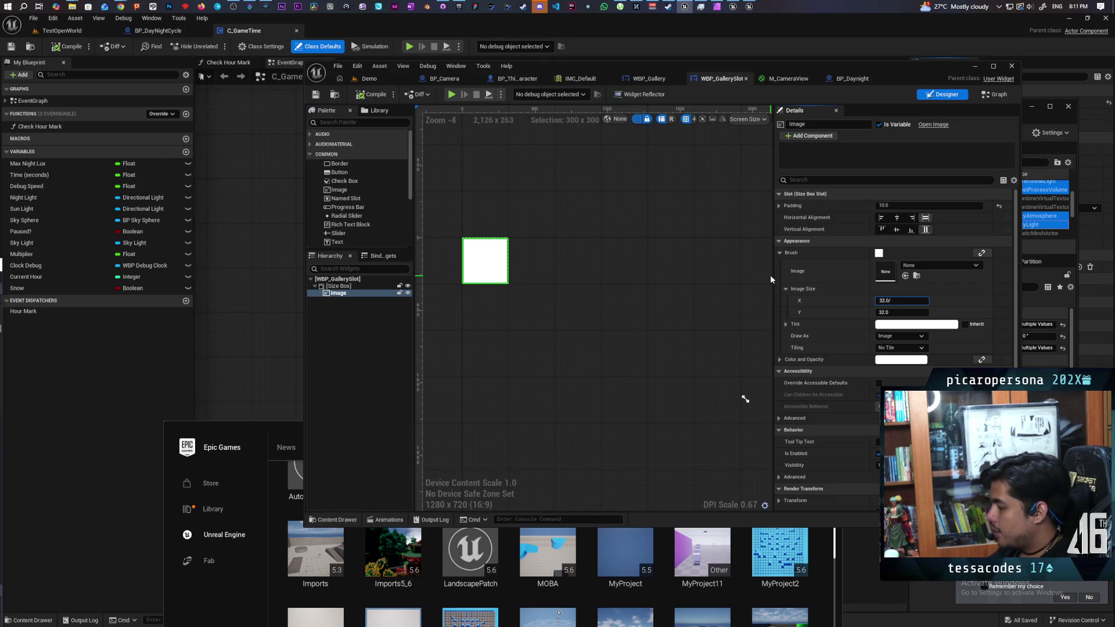
text(9)
key(Return)
Multiply the image width by 16 using undo and redo until it reads 56.888897
text(*16)
key(Return)
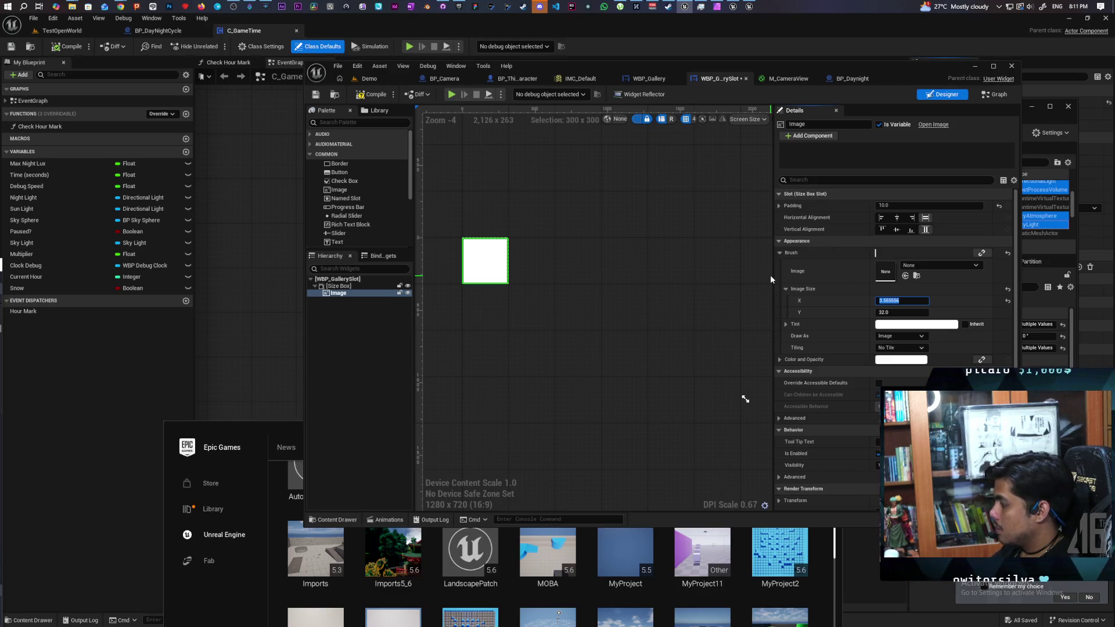
text(*16)
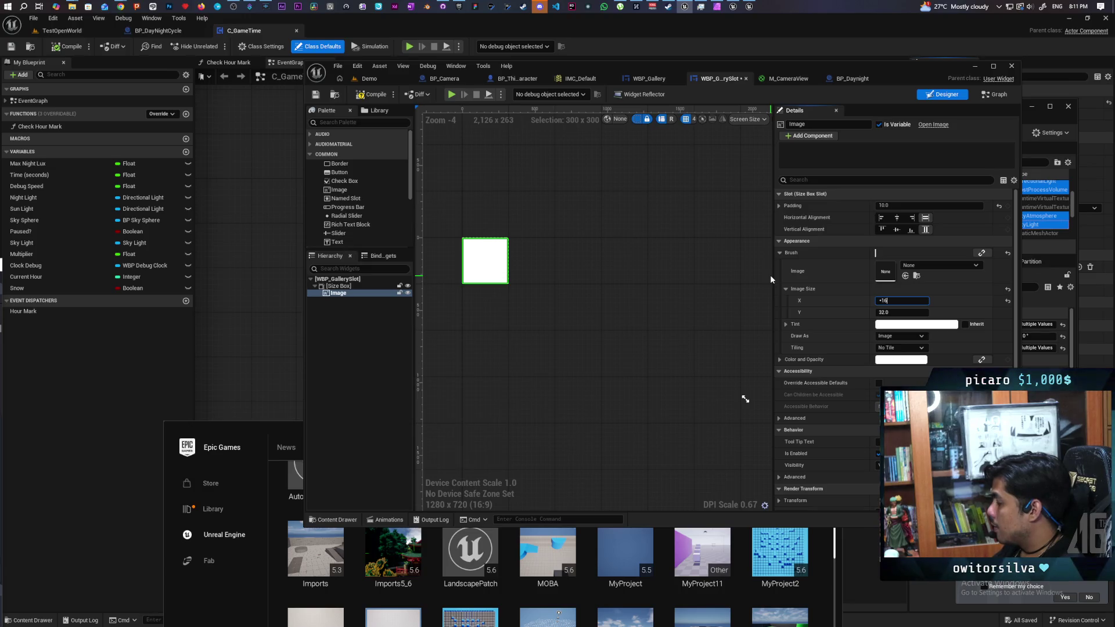
key(Return)
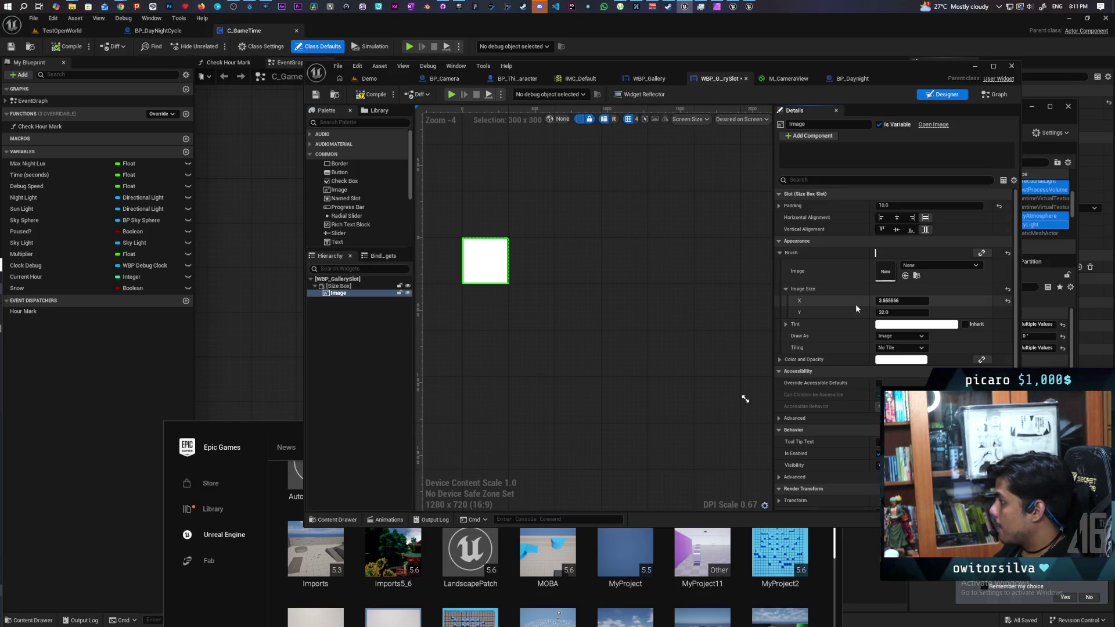
key(ctrl+z)
click(904, 301)
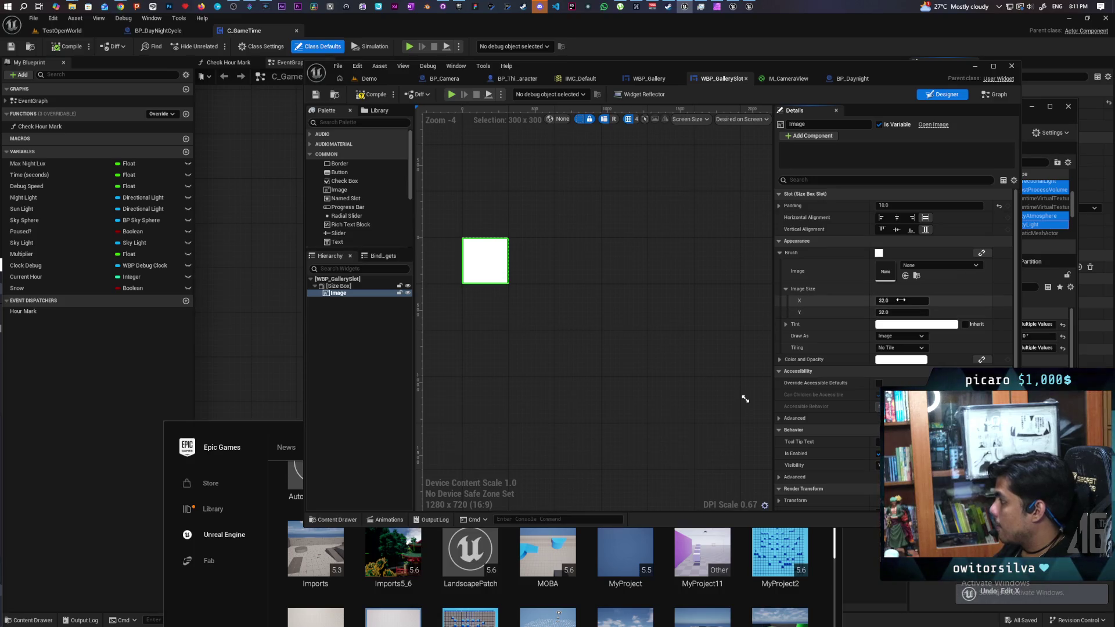
click(903, 301)
text(/9)
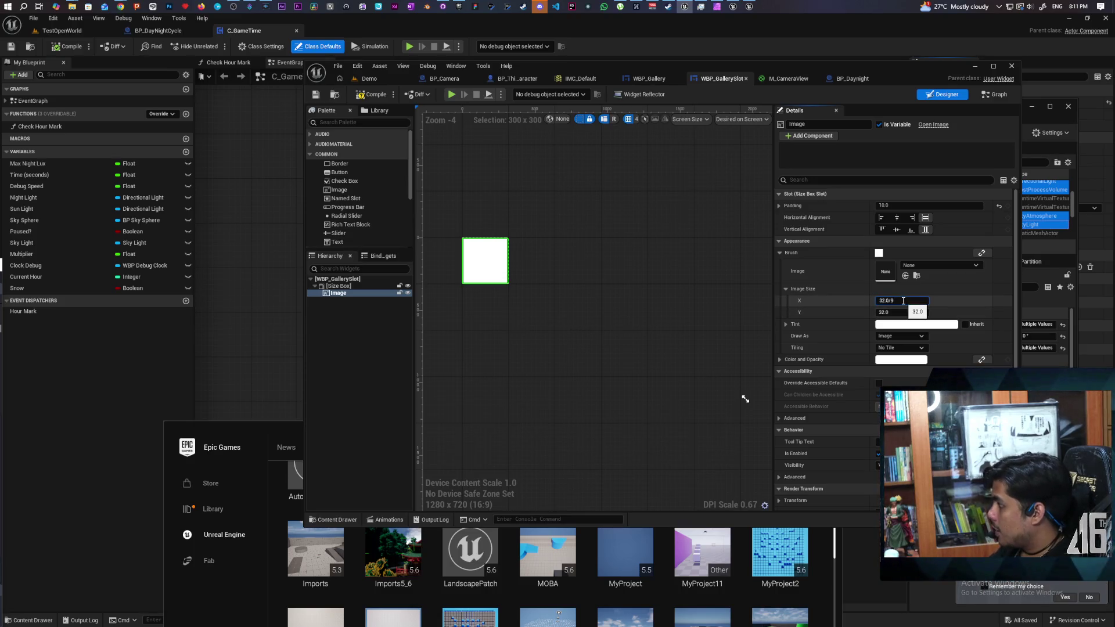
key(ctrl+y)
click(904, 301)
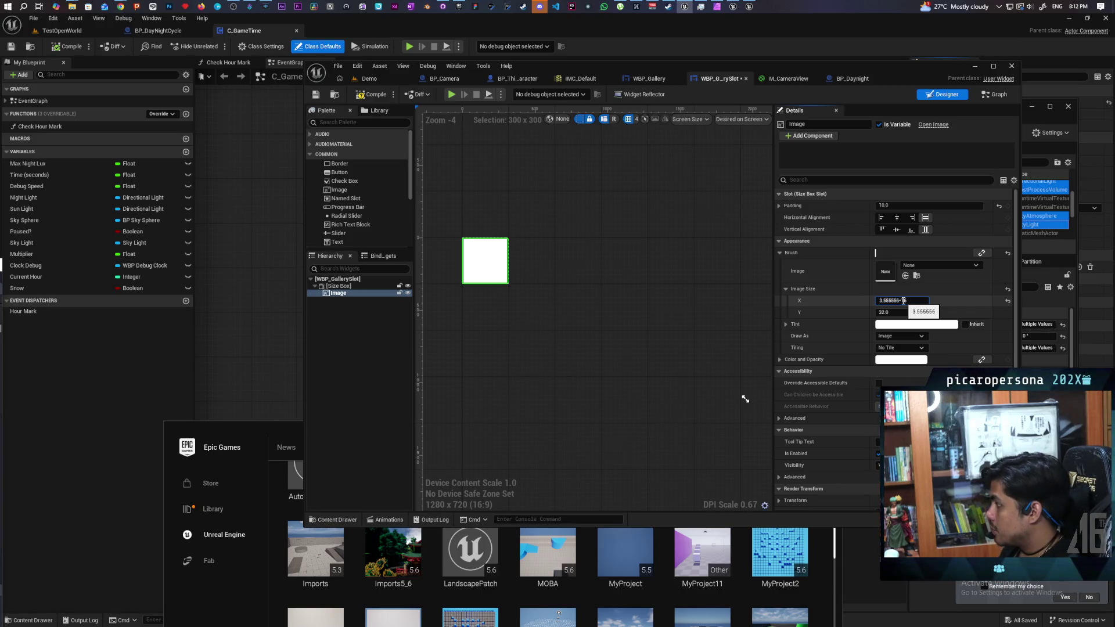
key(ctrl+y)
click(846, 302)
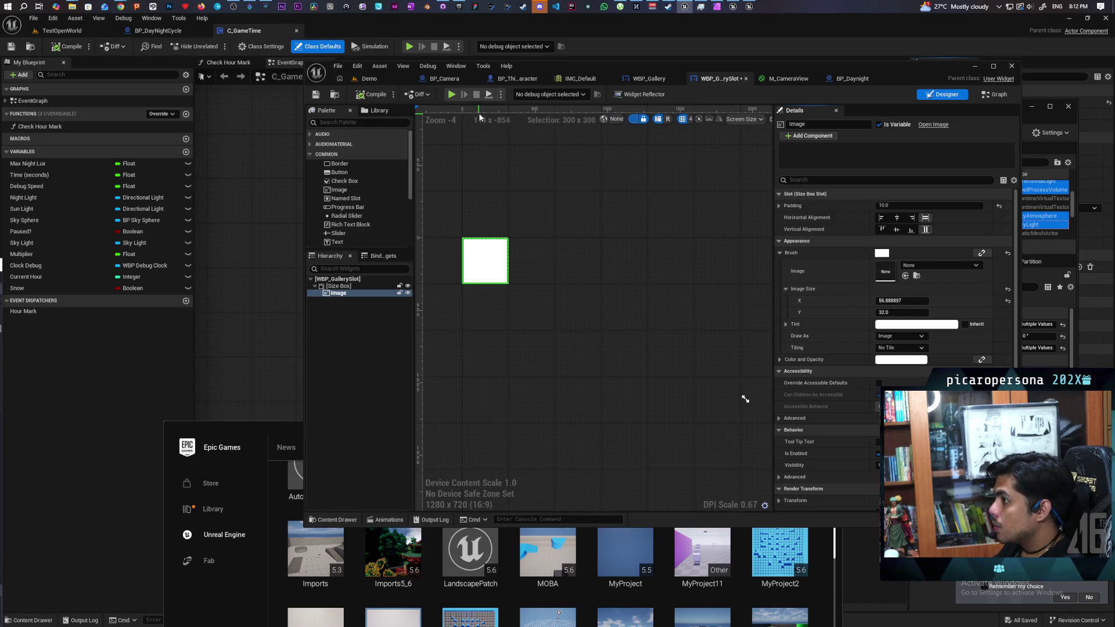
Set the Size Box Width Override to 320/9*16 (568.888916), save the widget, and return to Demo
click(354, 287)
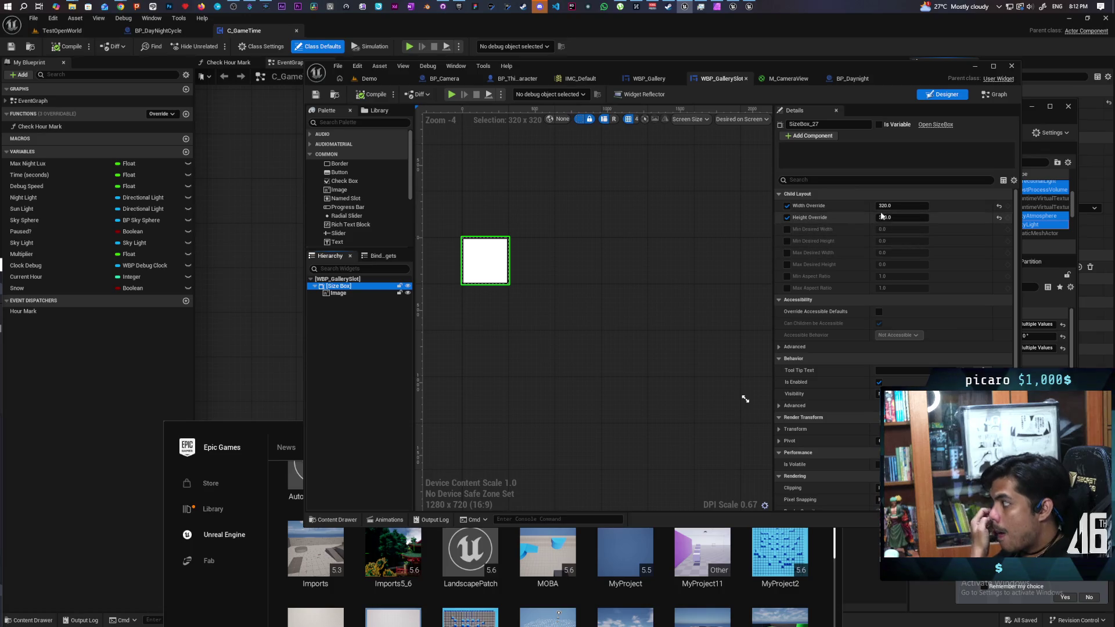
click(923, 206)
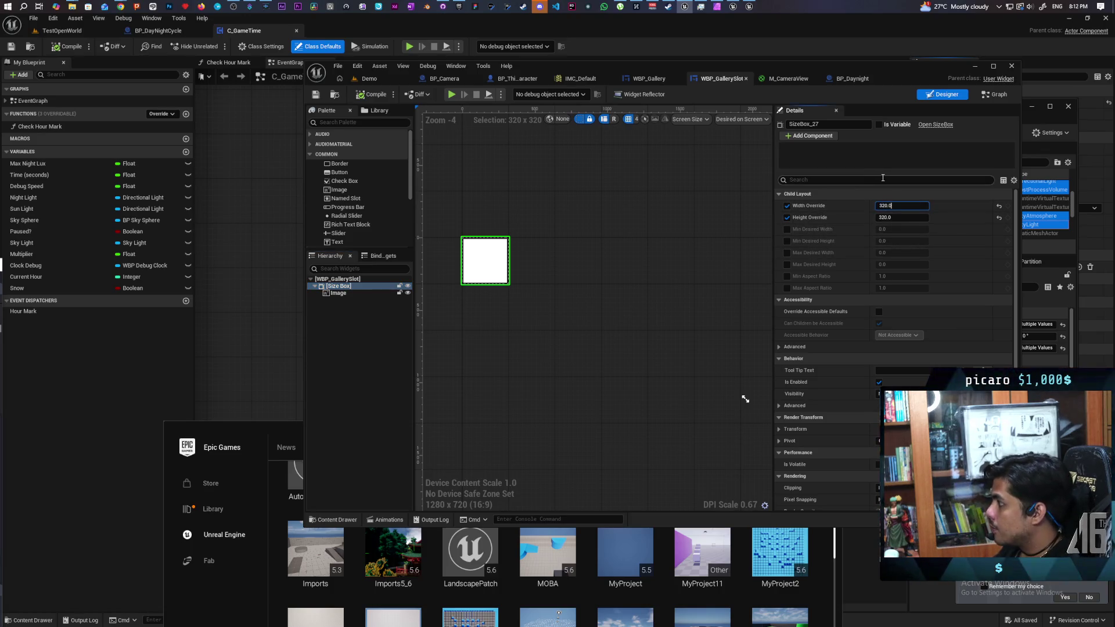
text(/9)
key(Return)
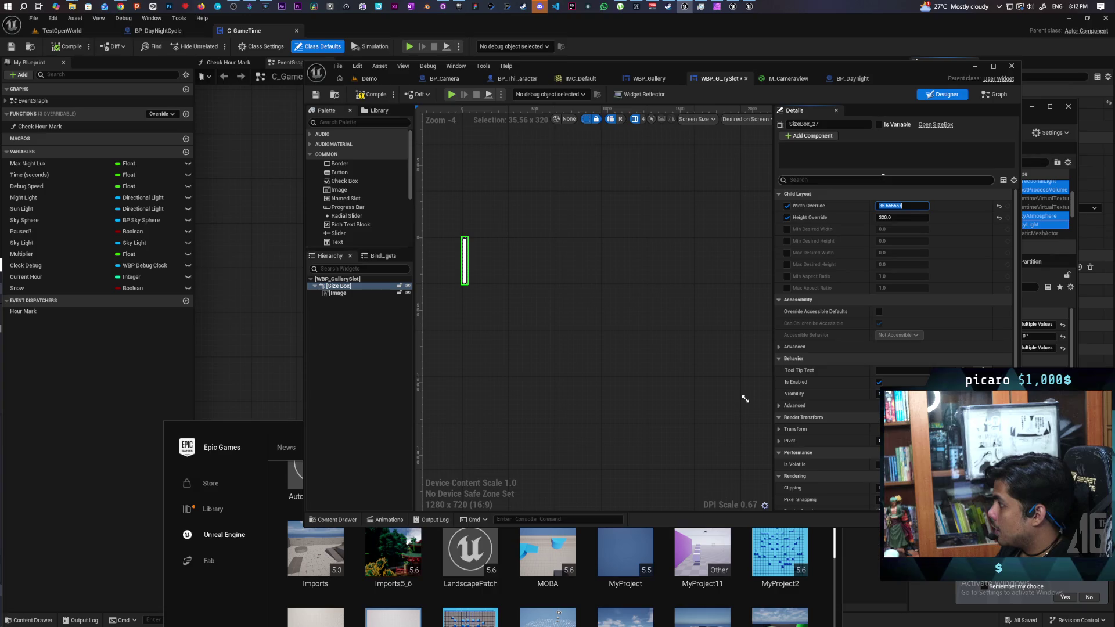
text(*)
key(Return)
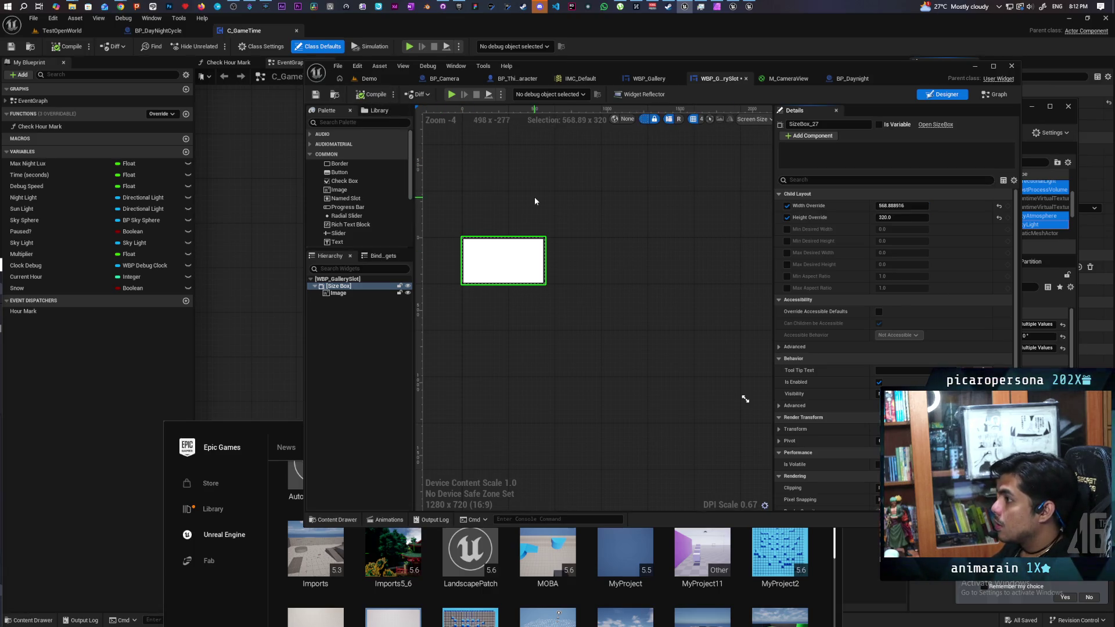
key(ctrl+s)
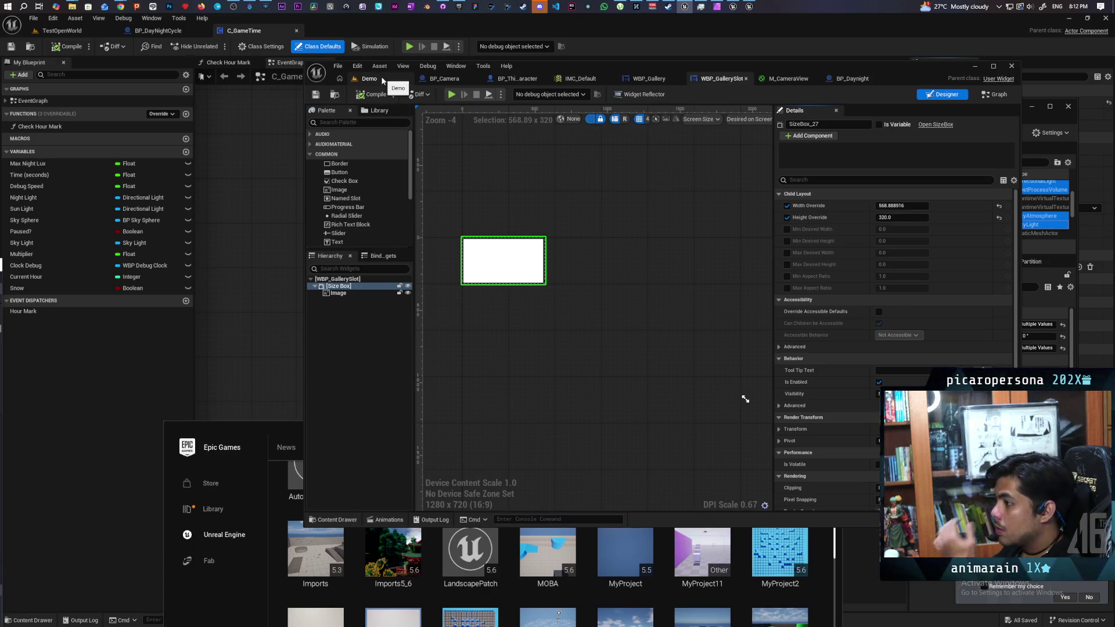
click(389, 82)
click(520, 95)
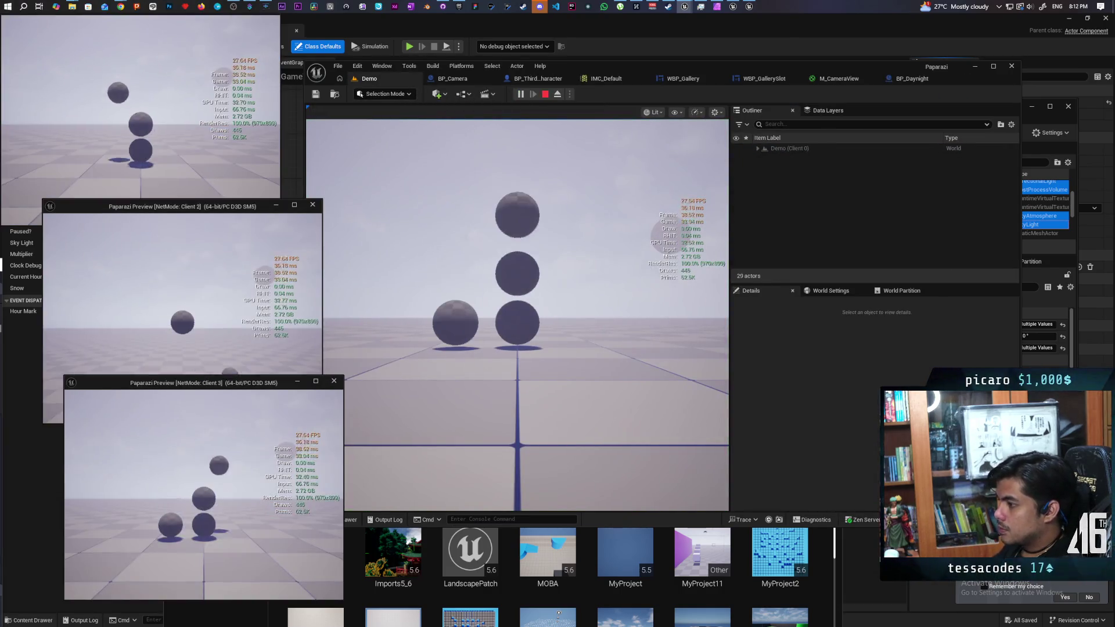
Take two photos of the spheres with the handheld camera, check them in the gallery, then stop play
key(alt+Tab)
click(520, 310)
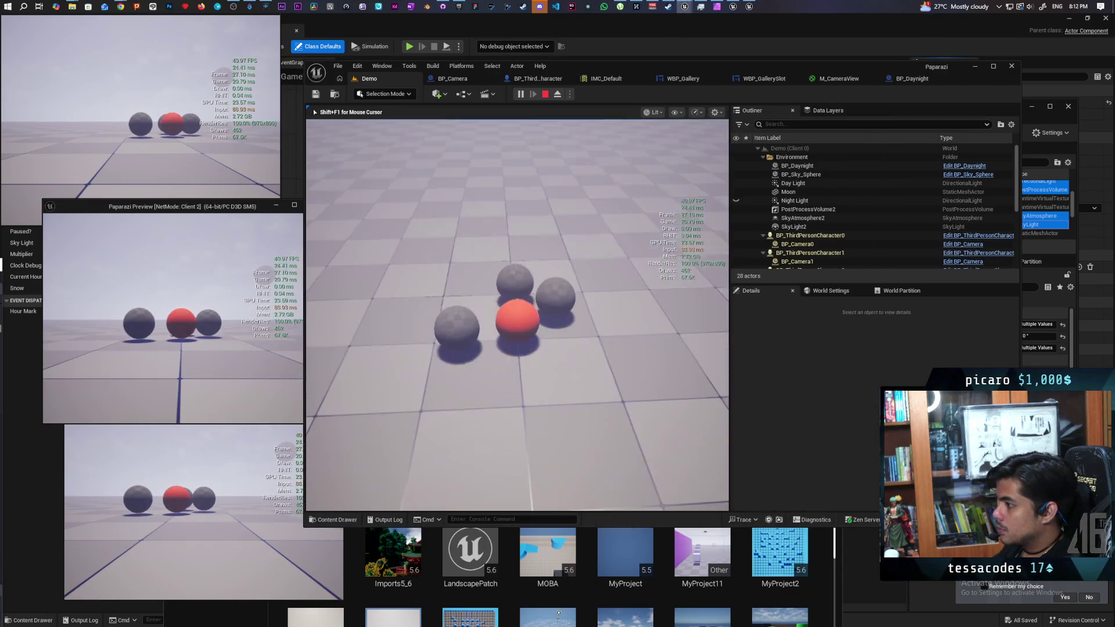
key(c)
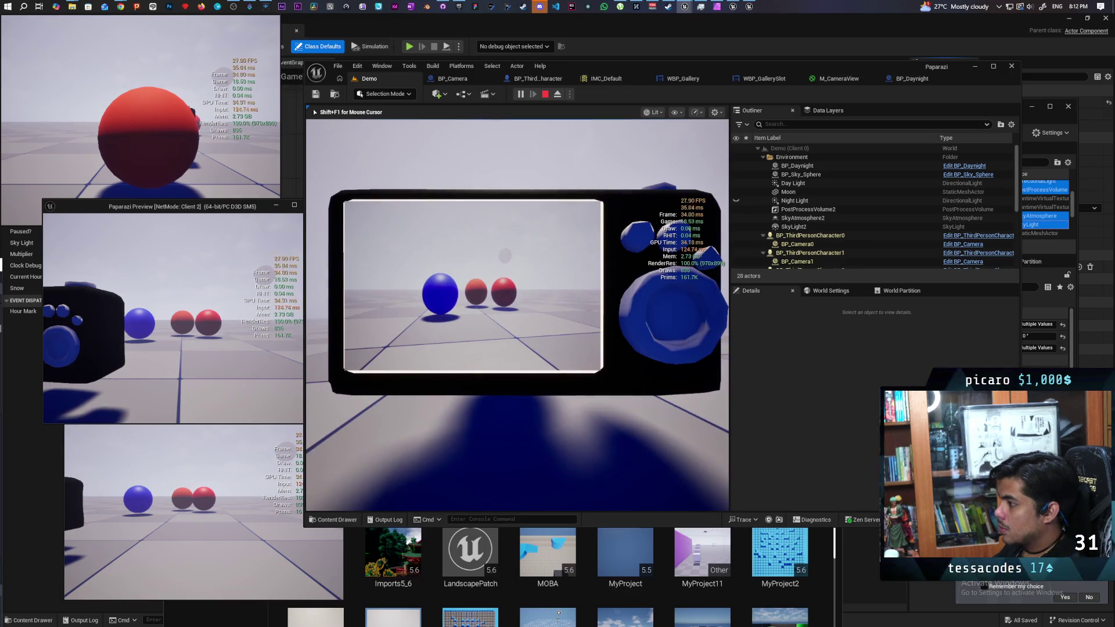
click(535, 312)
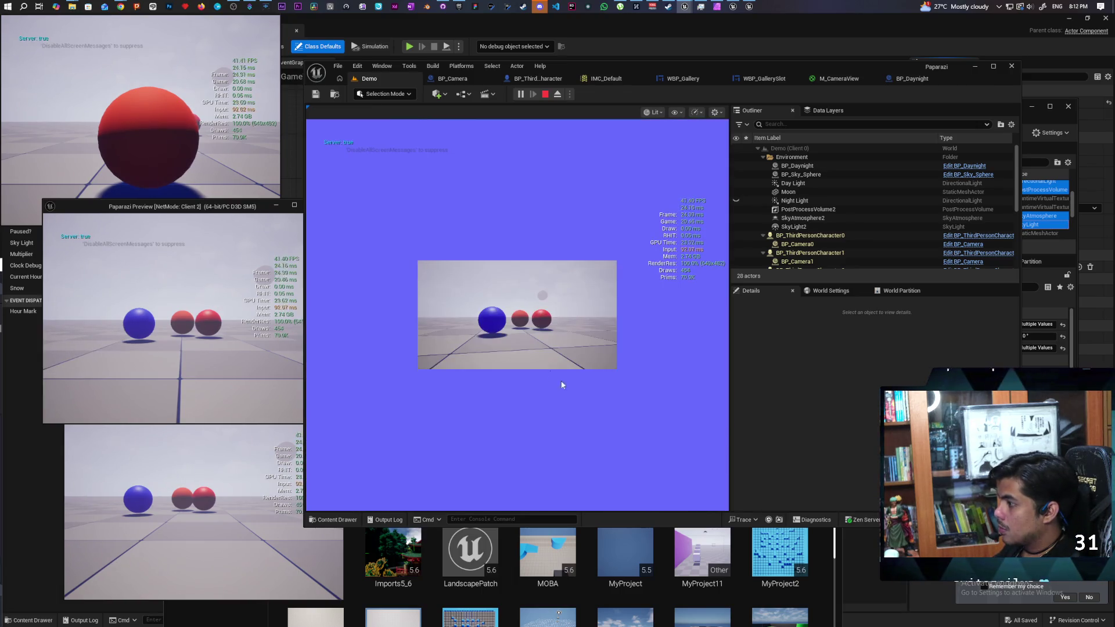
click(591, 359)
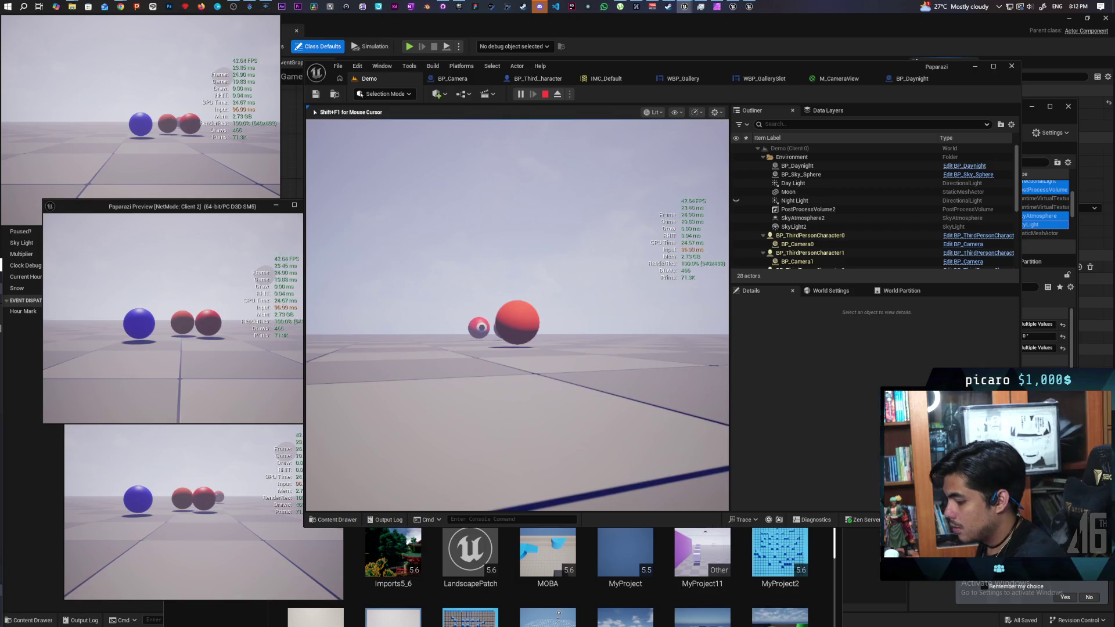
key(g)
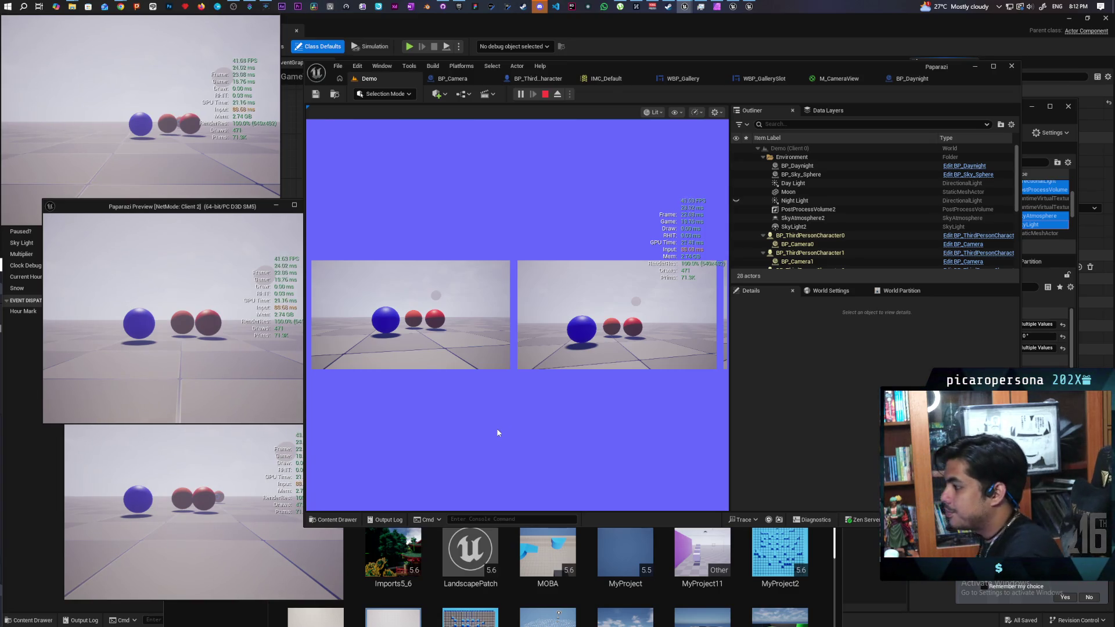
key(Escape)
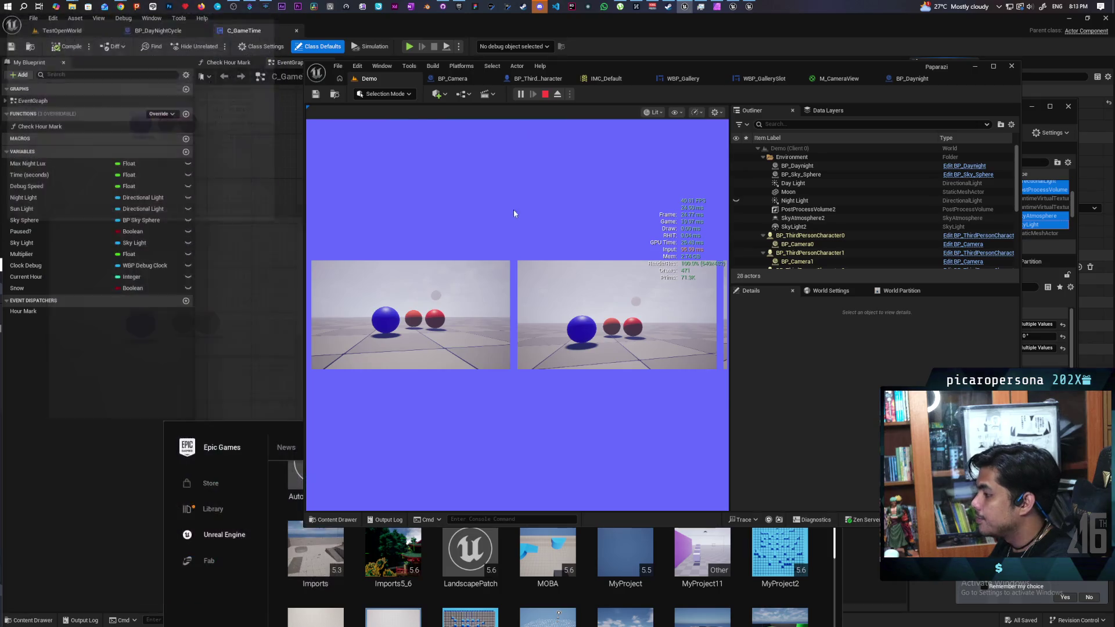
mouse_move(517, 313)
mouse_down()
mouse_move(517, 299)
mouse_move(517, 328)
mouse_move(505, 302)
mouse_move(505, 334)
mouse_move(490, 264)
mouse_move(490, 287)
mouse_up()
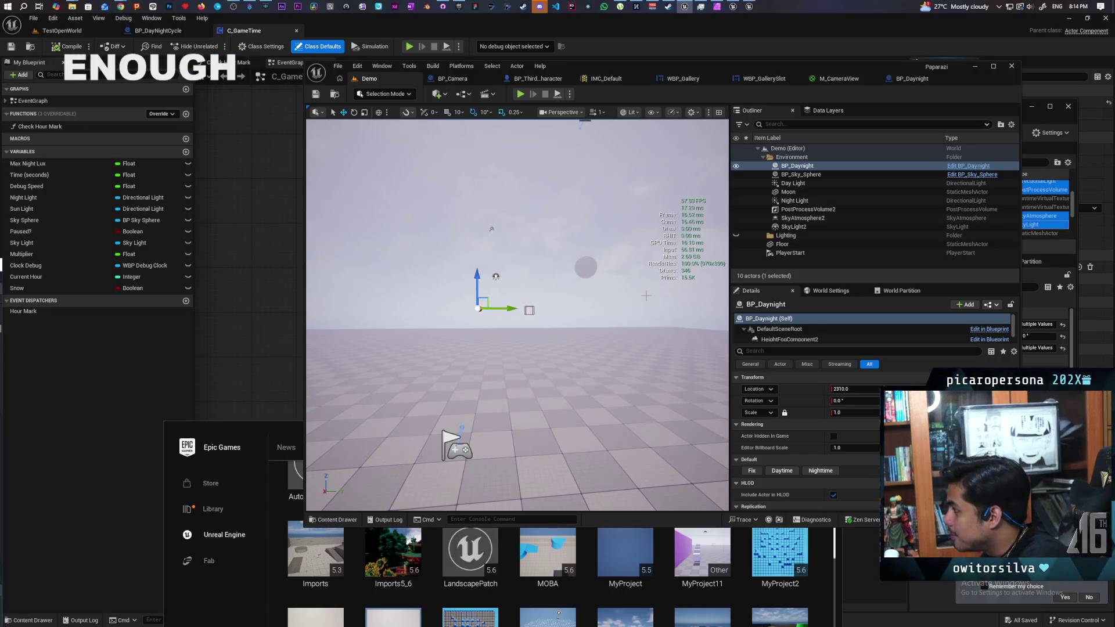
drag(647, 296, 647, 297)
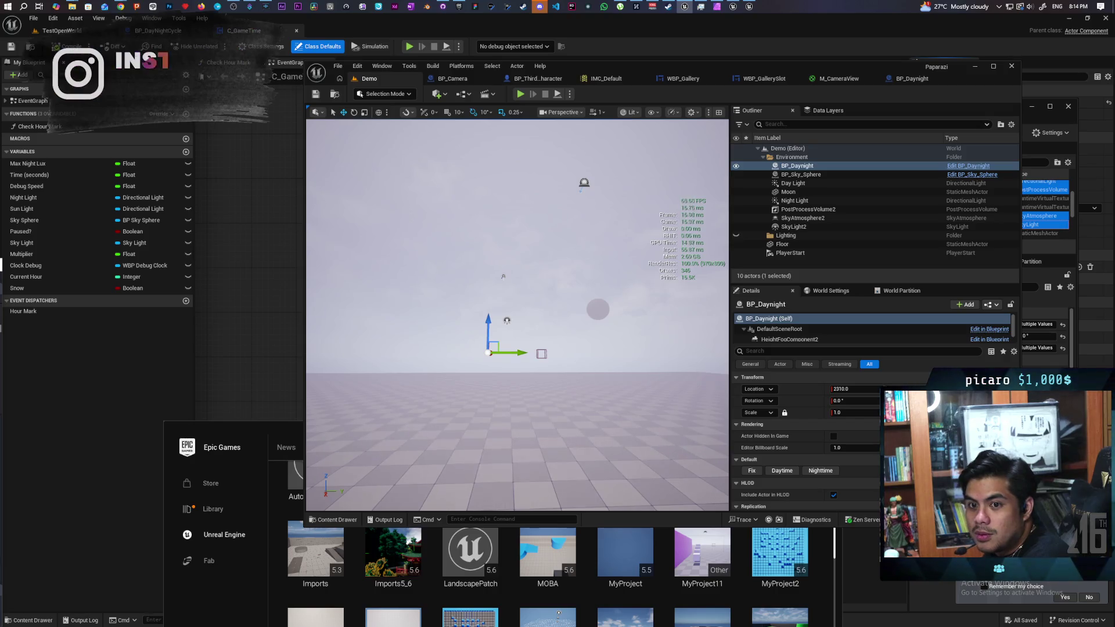
drag(647, 297, 646, 296)
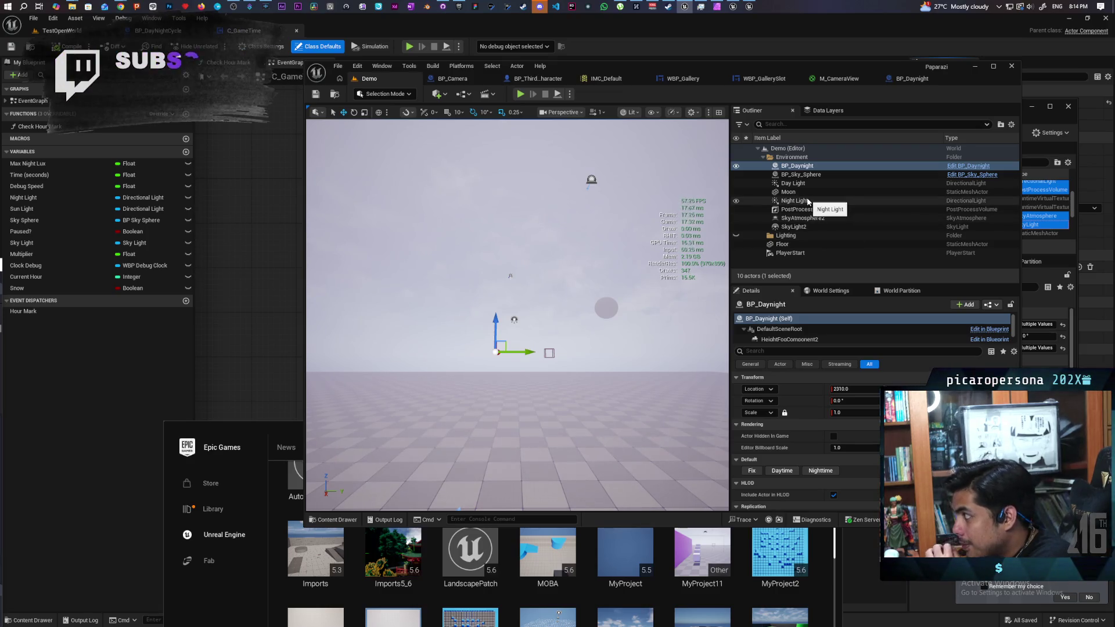
click(736, 201)
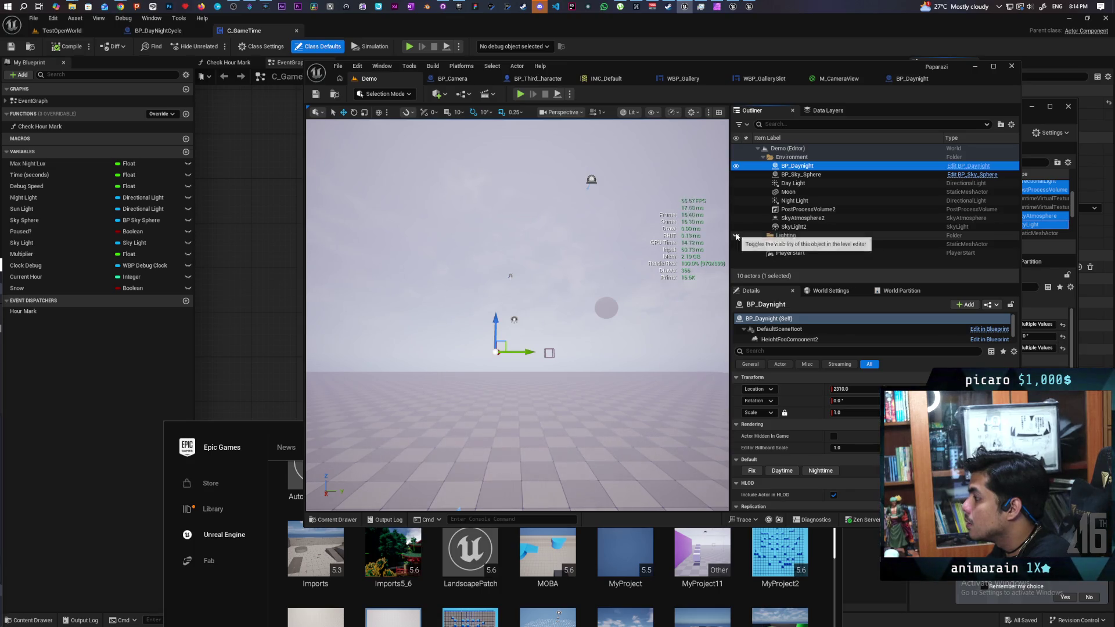
click(775, 237)
click(790, 253)
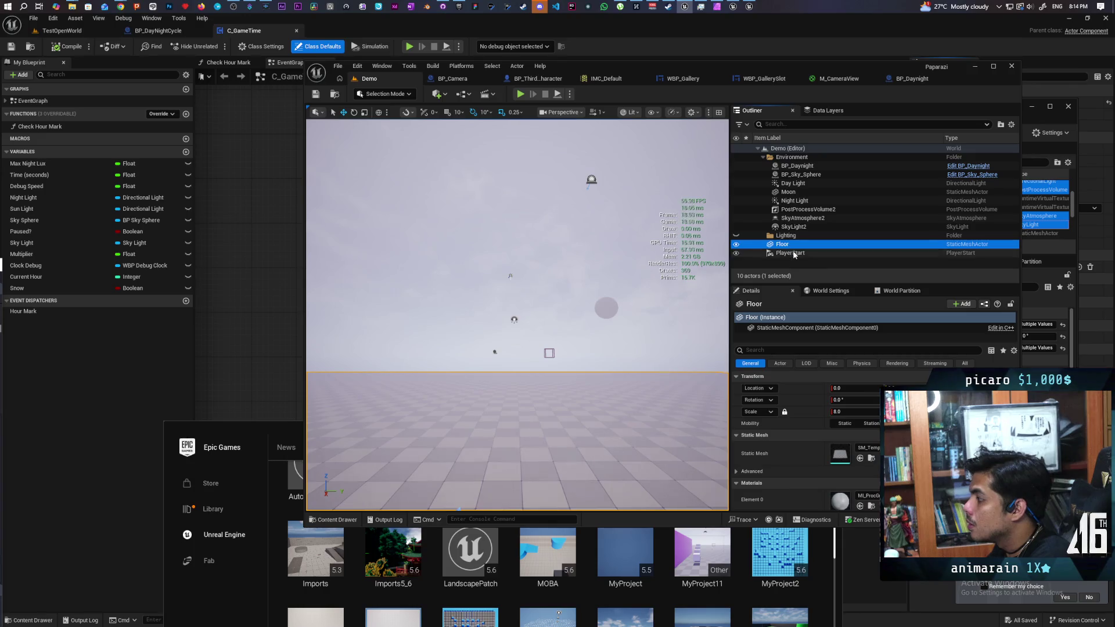
click(793, 236)
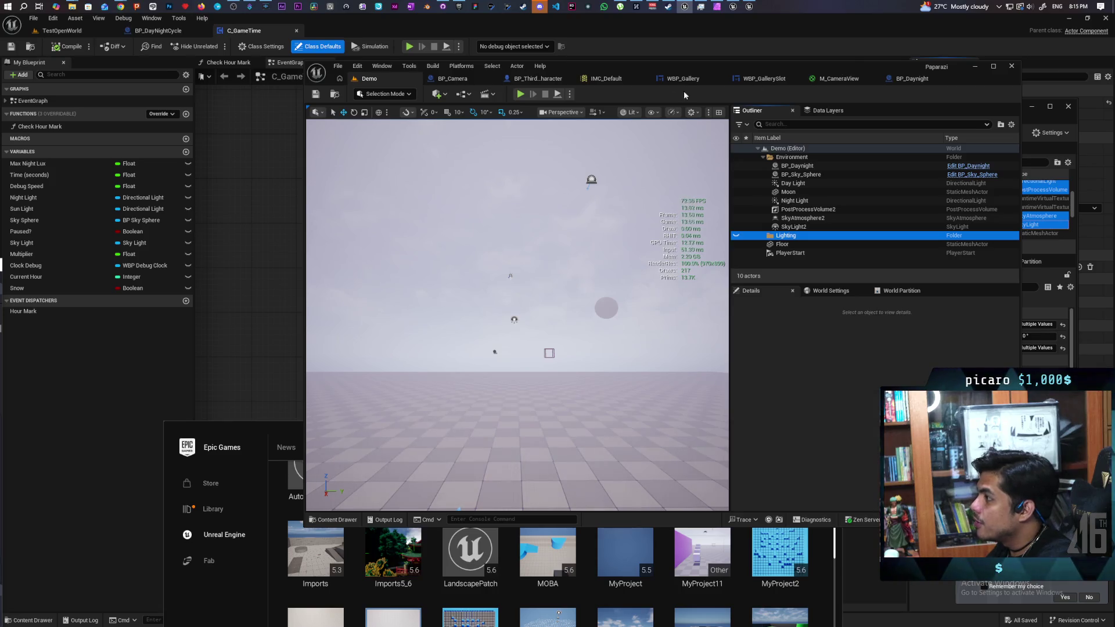
click(570, 93)
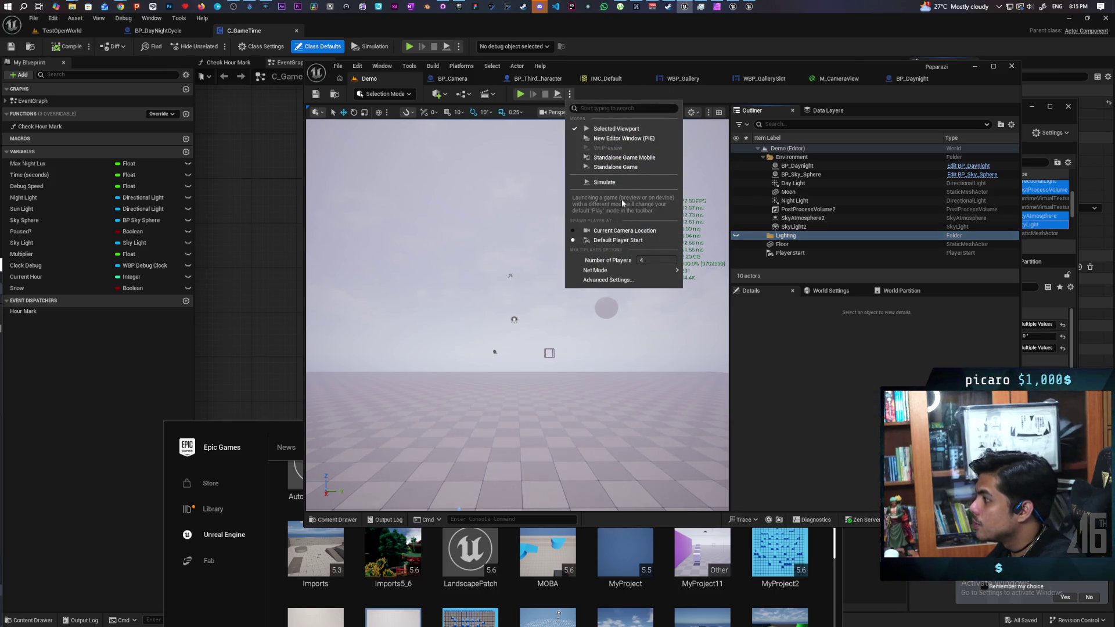
Set Number of Players to 1 and Net Mode to Play Standalone, then launch Standalone Game
click(656, 260)
text(1)
mouse_move(662, 274)
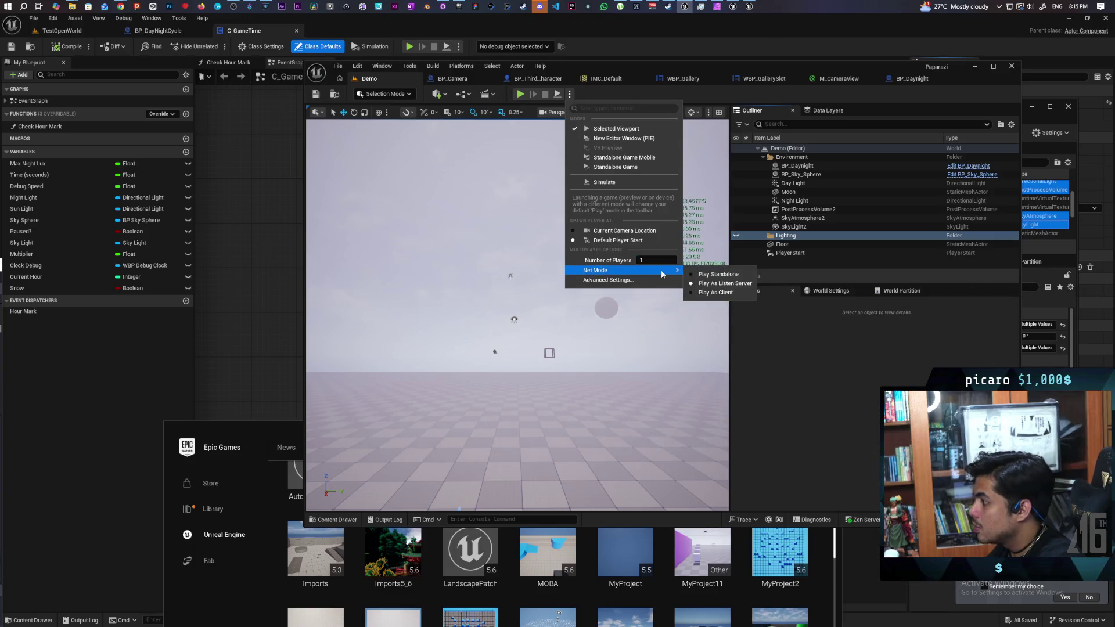
click(718, 274)
click(569, 95)
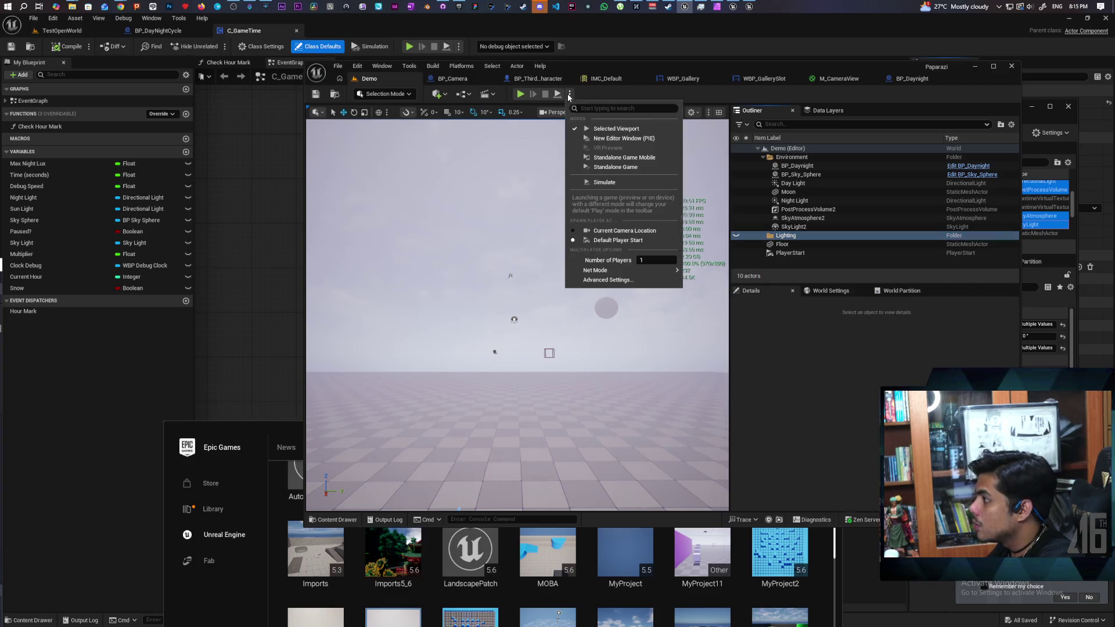
click(608, 167)
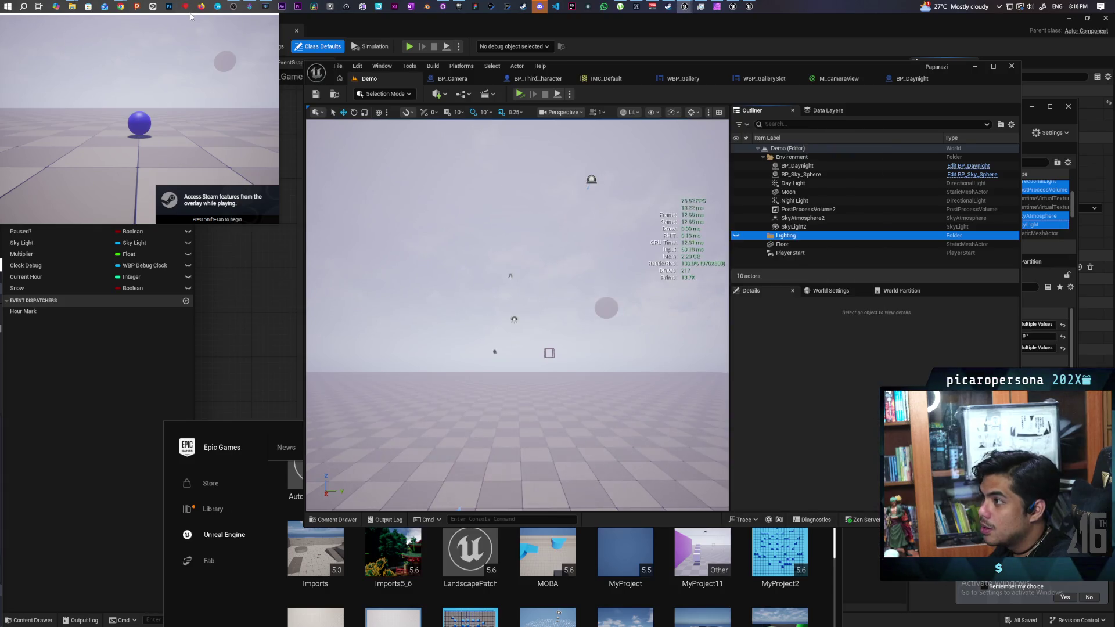
Move the game window over the level viewport and show the stat fps readout
drag(190, 12, 527, 201)
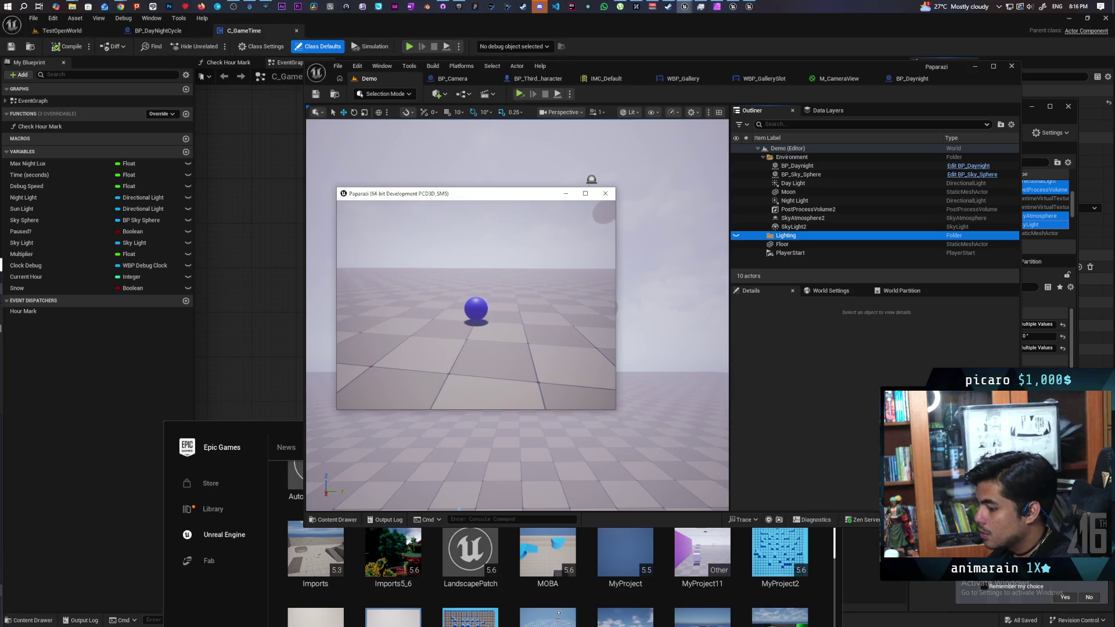
key(grave)
text(stat fps)
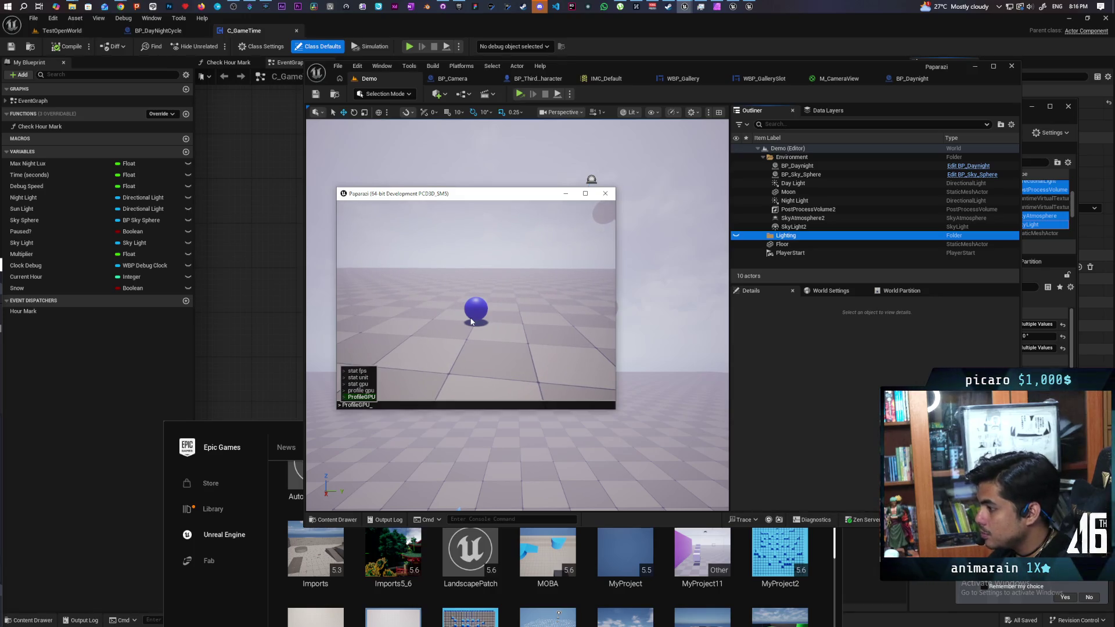
key(Return)
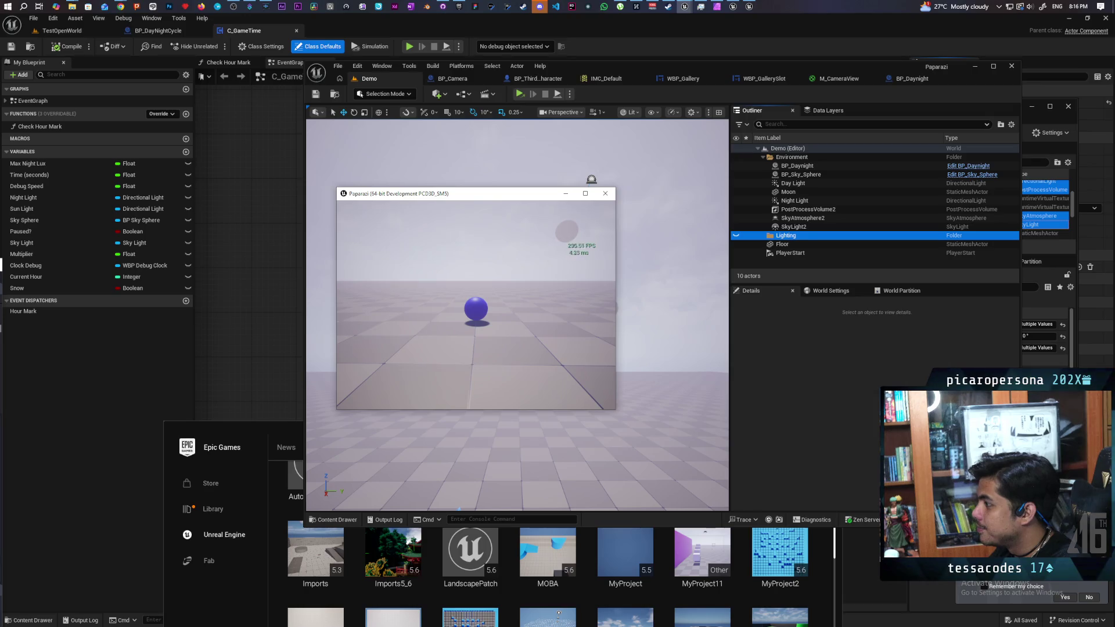
Resize the game window to 1920x1080 with the r.SetRes console command
key(grave)
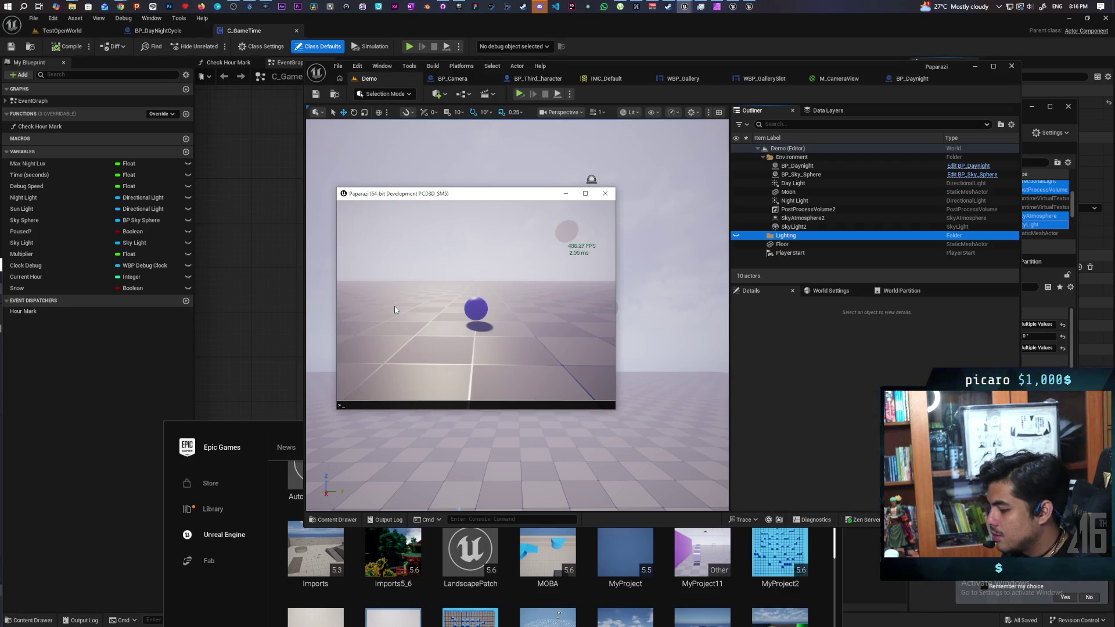
text(r.setre)
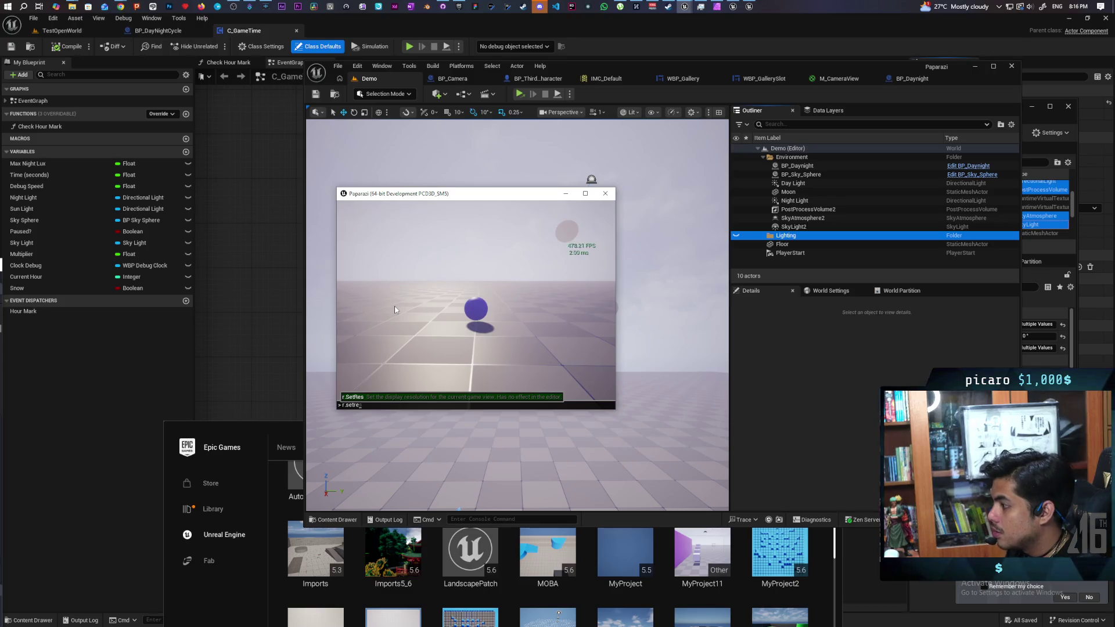
key(Tab)
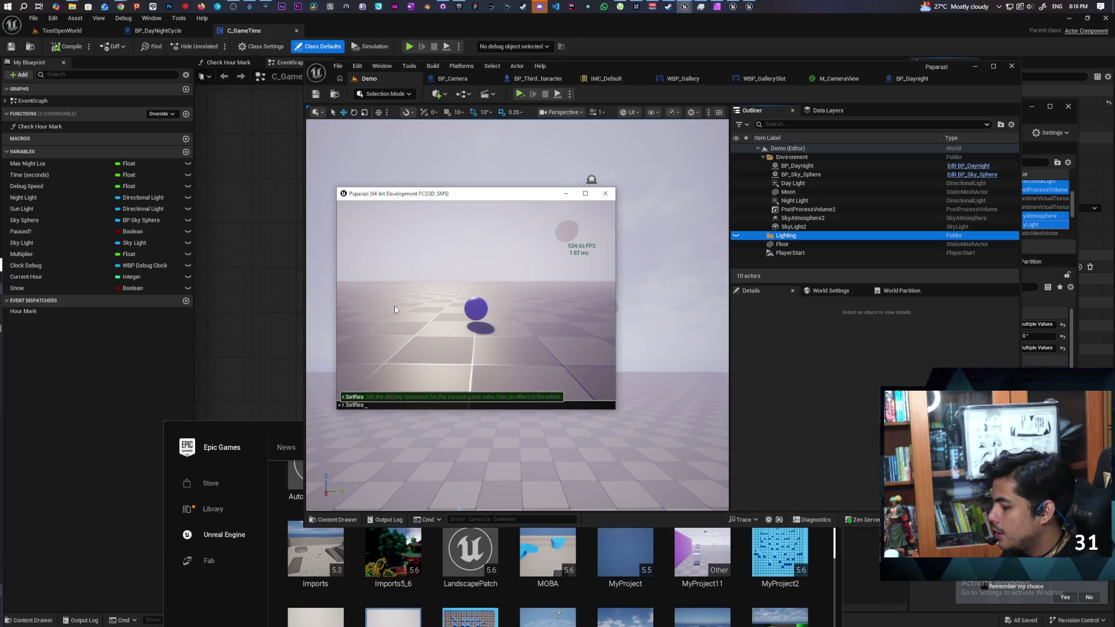
text(1920)
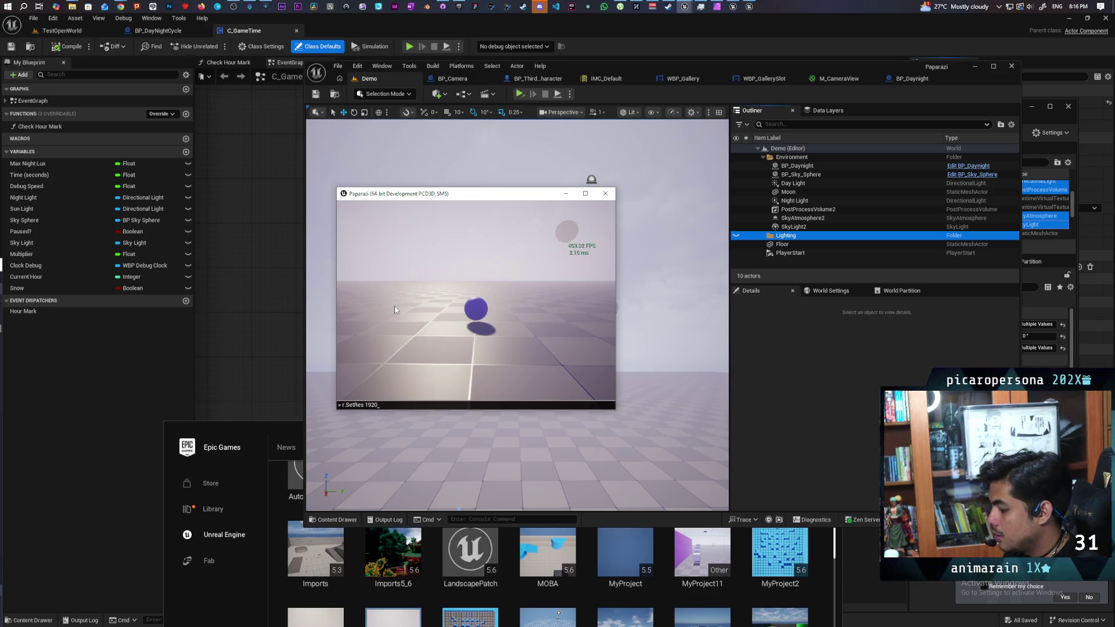
text(x1080)
key(Return)
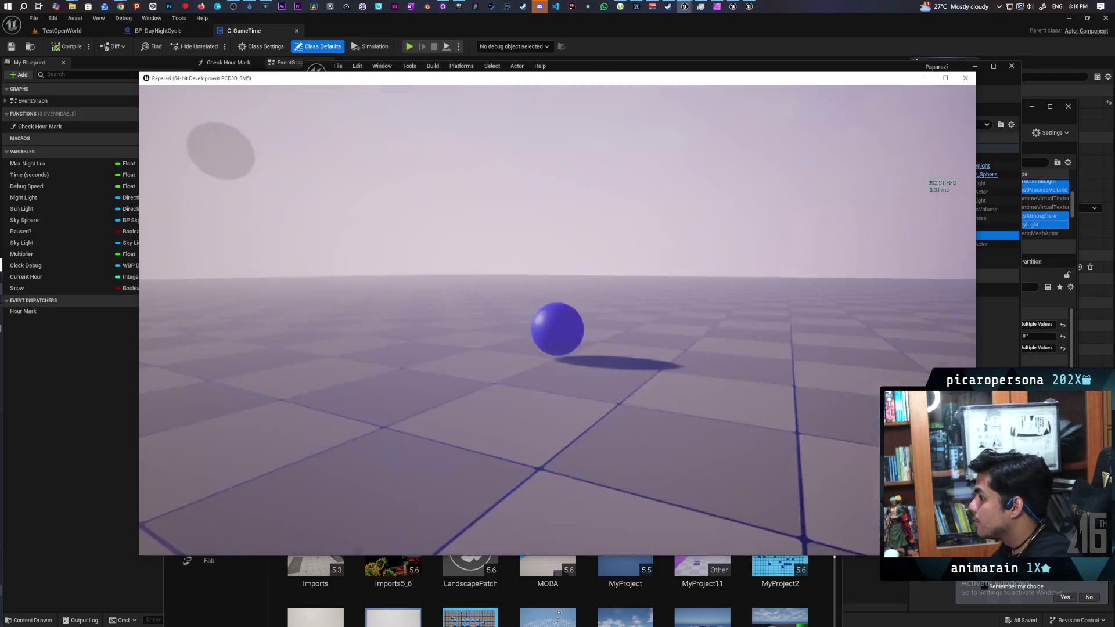
Rerun stat unit from the console history to show frame timings
key(grave)
key(Up)
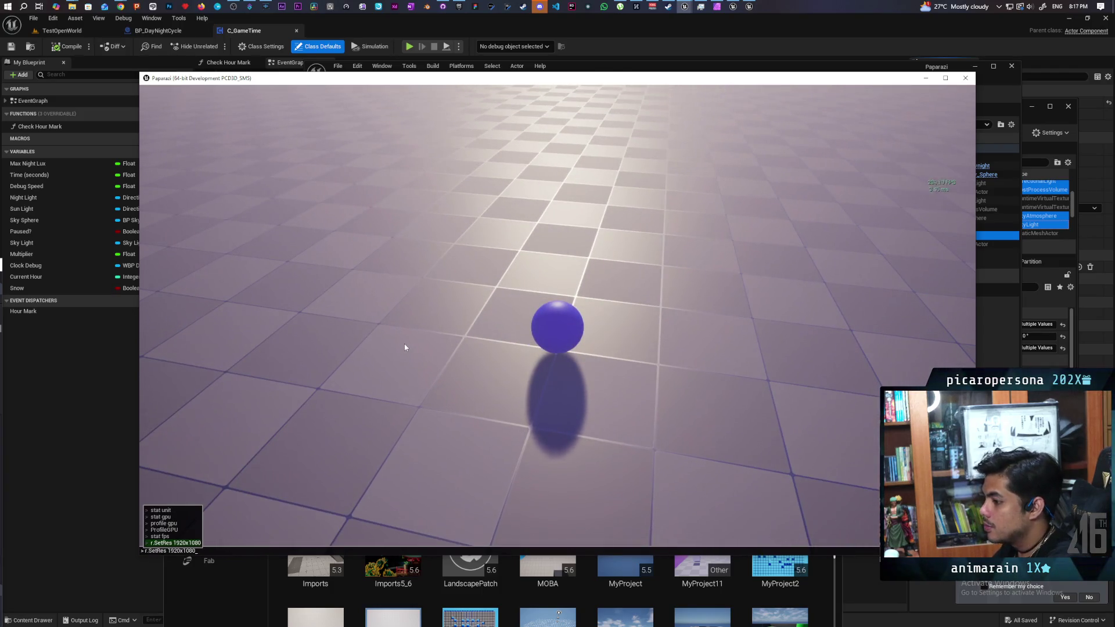
key(Up)
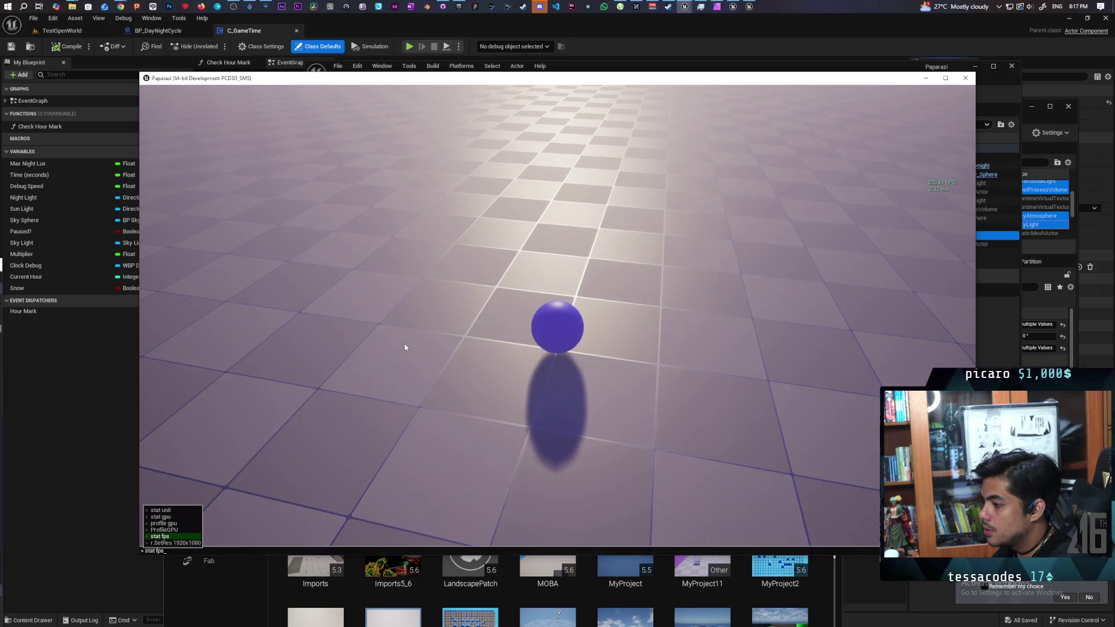
key(Up)
key(Up)
key(Up)
key(Return)
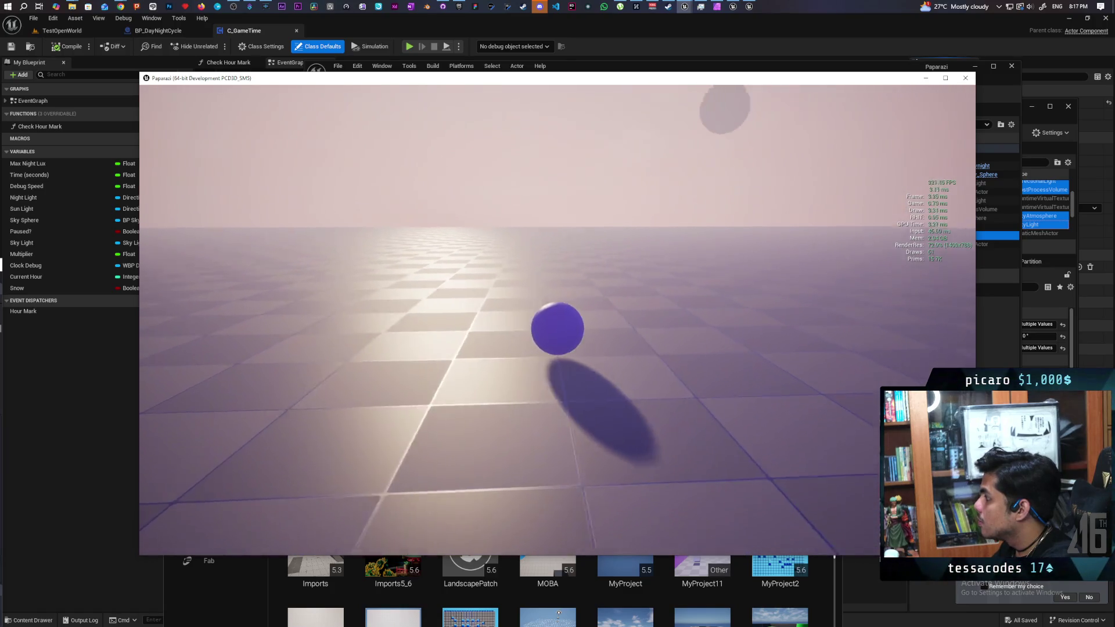
Set r.ScreenPercentage to 100 in the game console
key(grave)
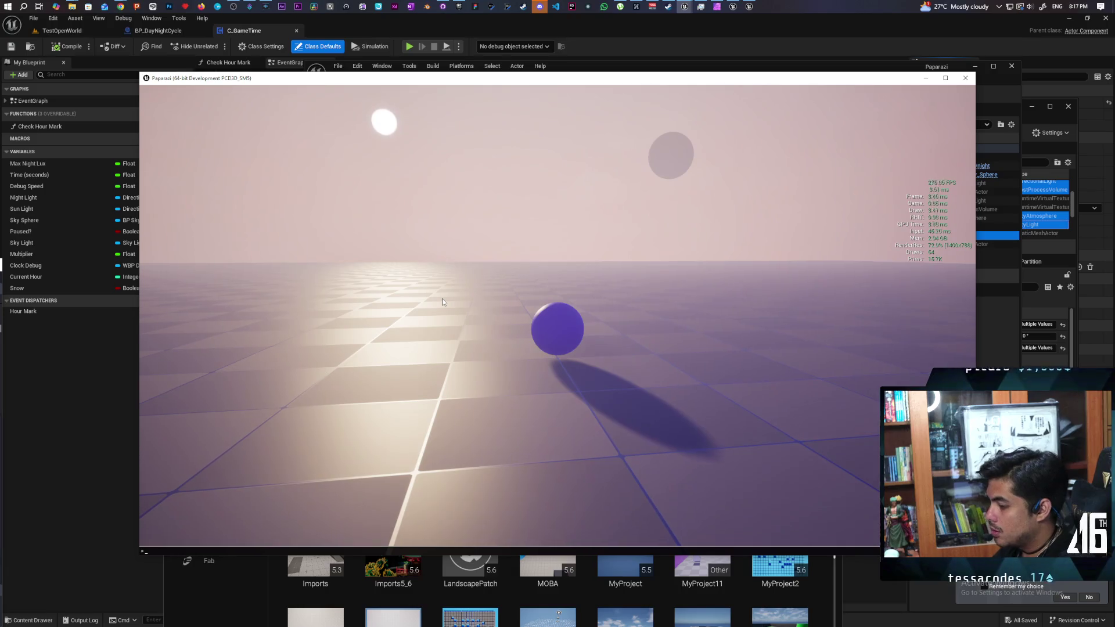
text(render)
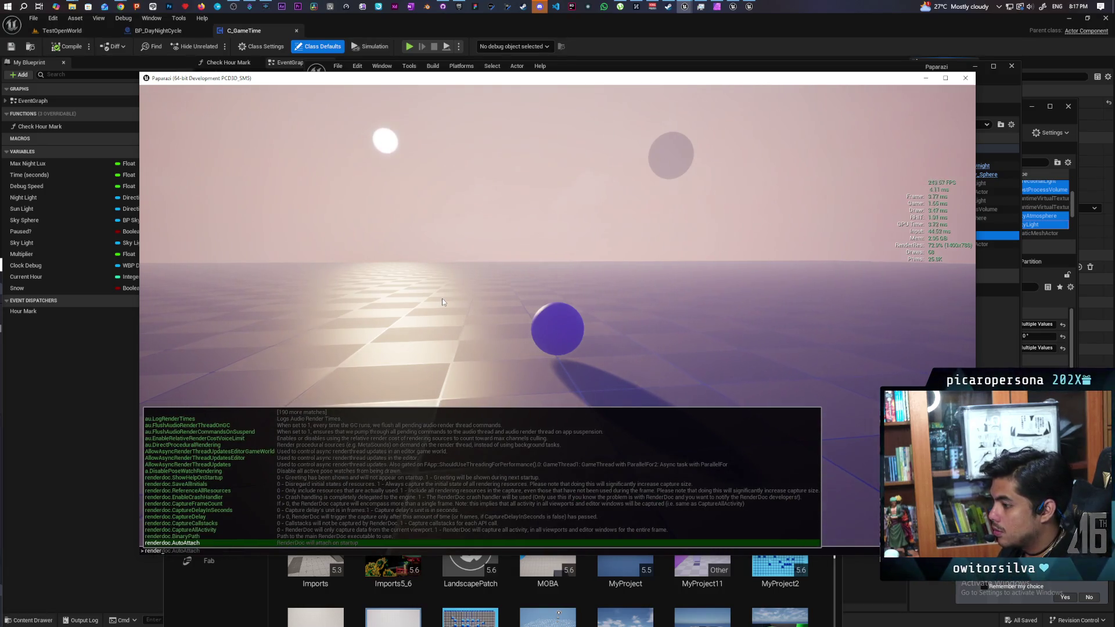
key(BackSpace)
key(BackSpace)
key(BackSpace)
text(screen)
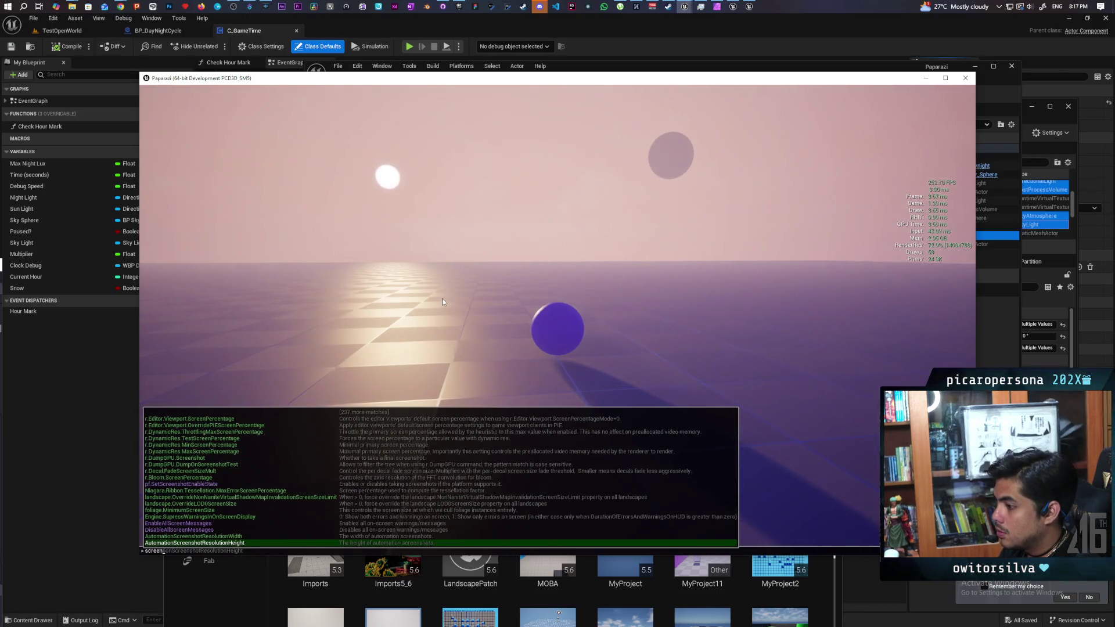
text(perce)
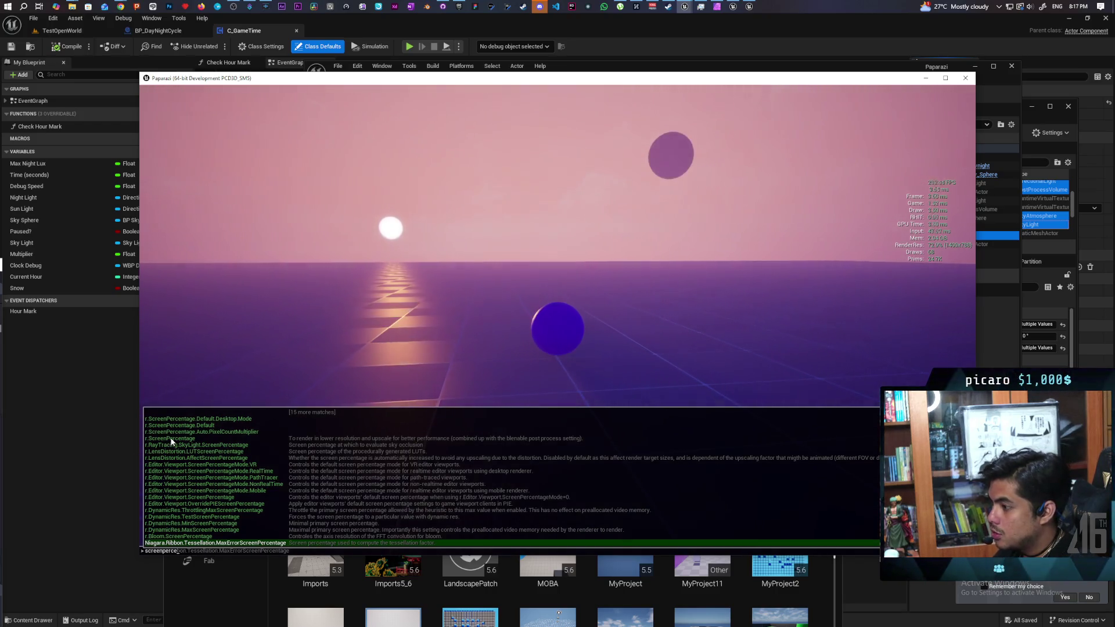
key(Up)
key(Up)
key(Up)
key(Up)
key(Up)
key(Up)
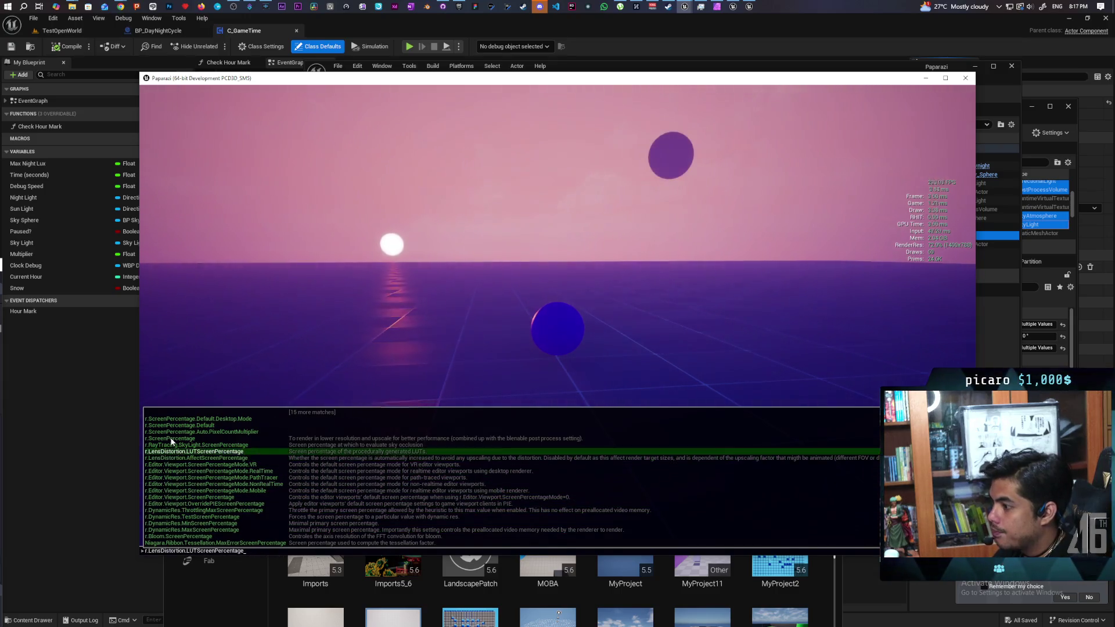
text(100)
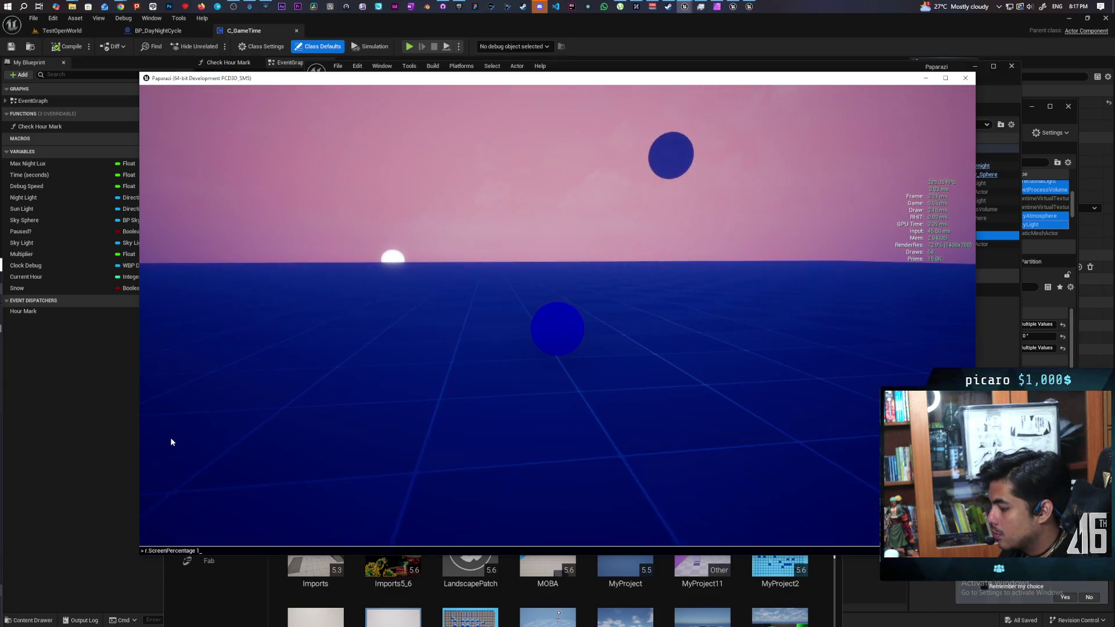
key(Return)
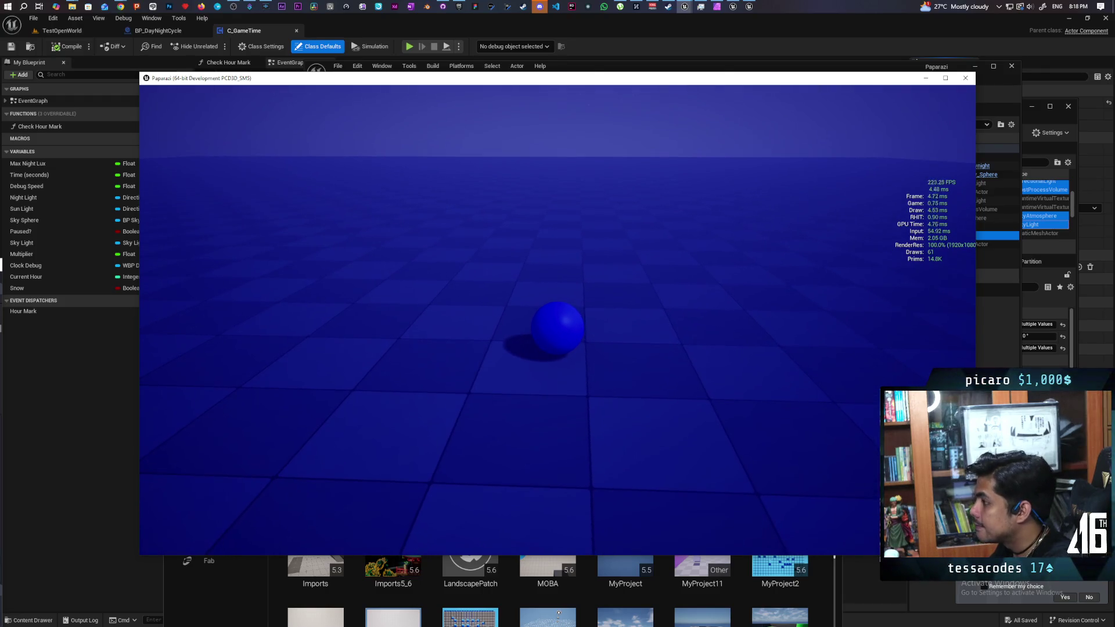
Press E to raise the handheld camera, framing the distant sphere at night
key(e)
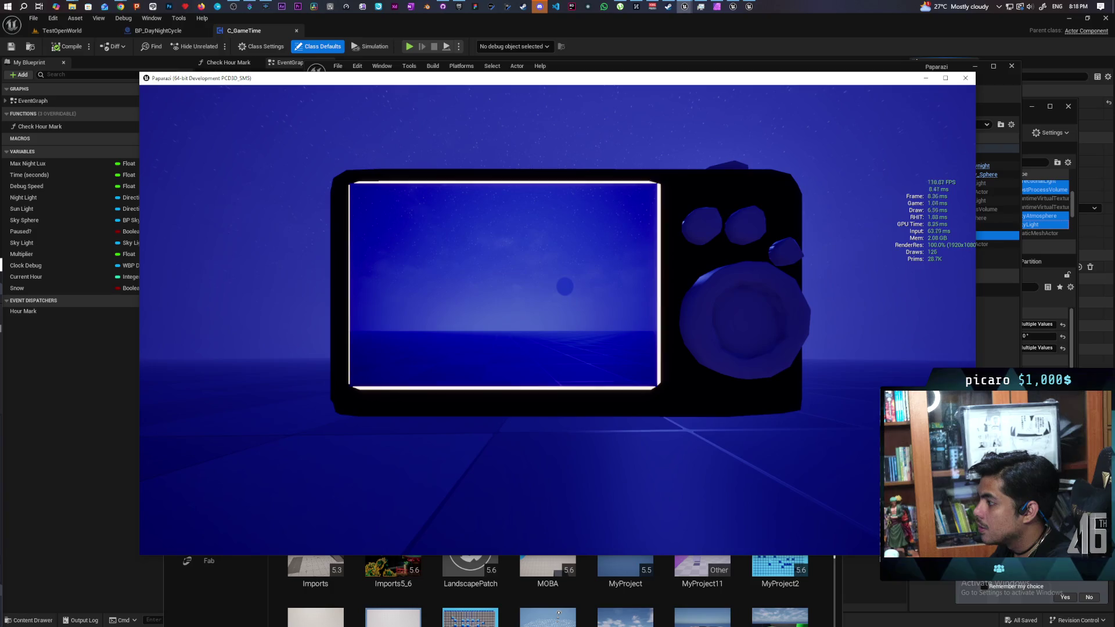
Snap a photo, flip between photo review and live view, then close the standalone game
click(502, 273)
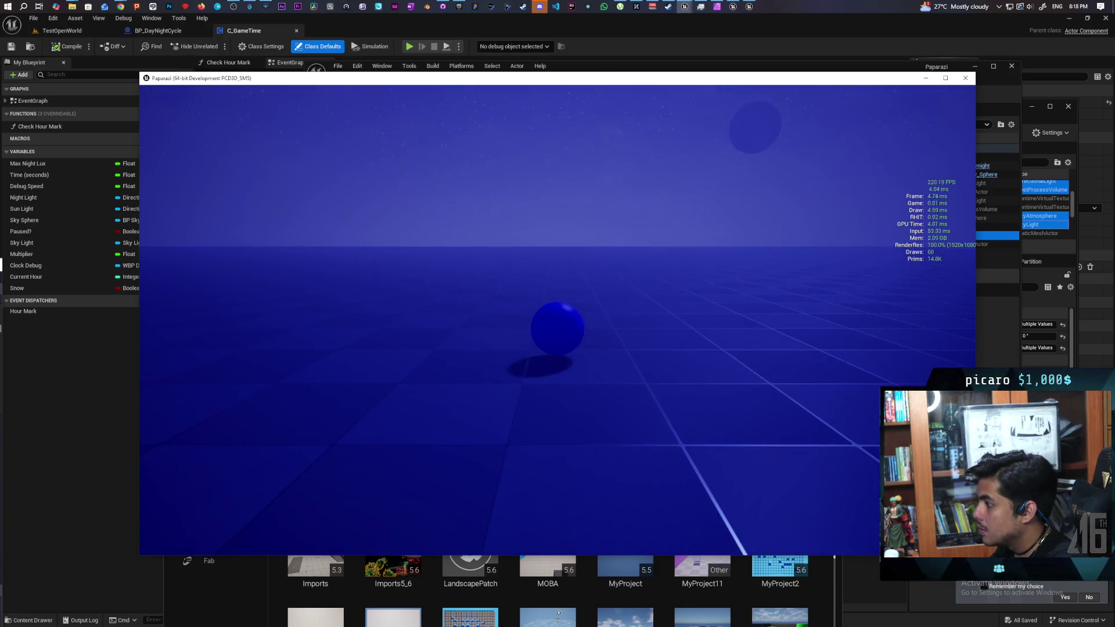
click(500, 307)
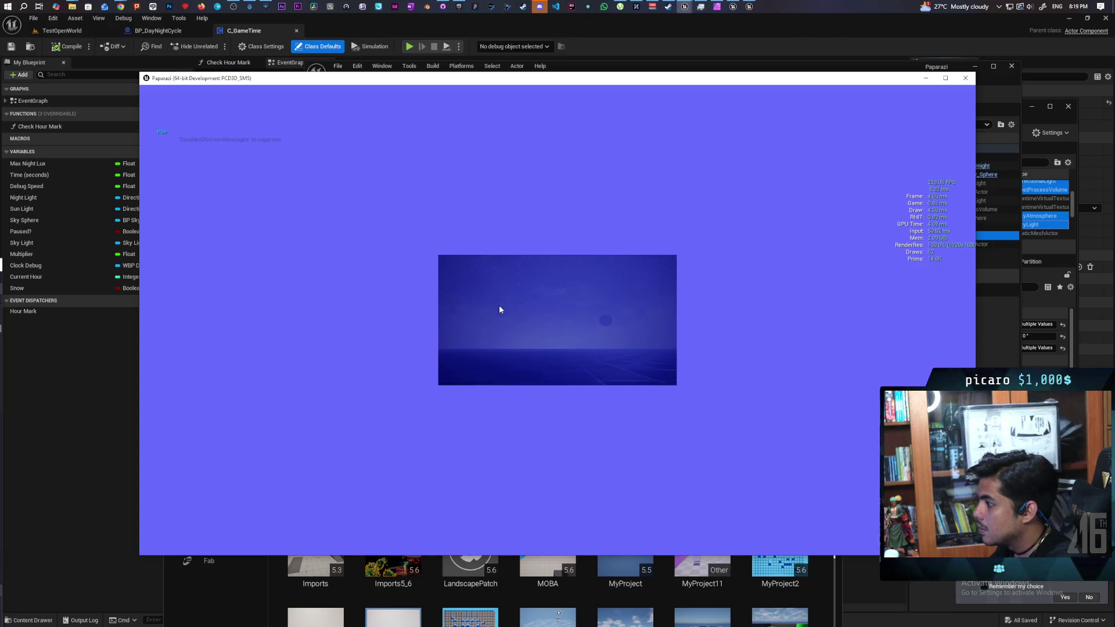
click(499, 310)
click(500, 309)
click(500, 309)
click(500, 305)
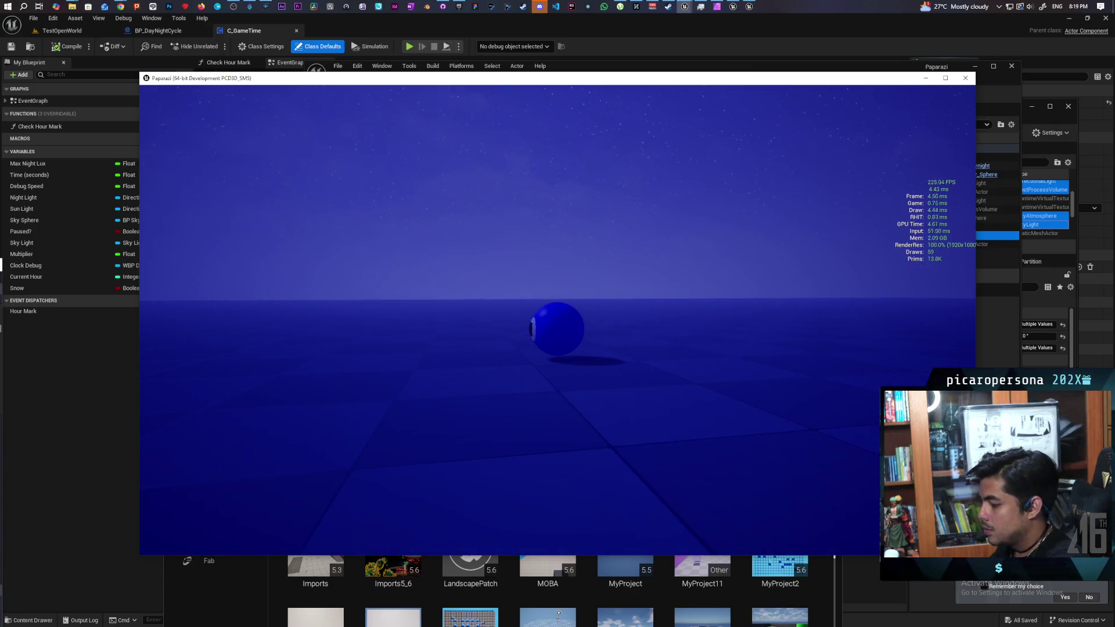
key(Escape)
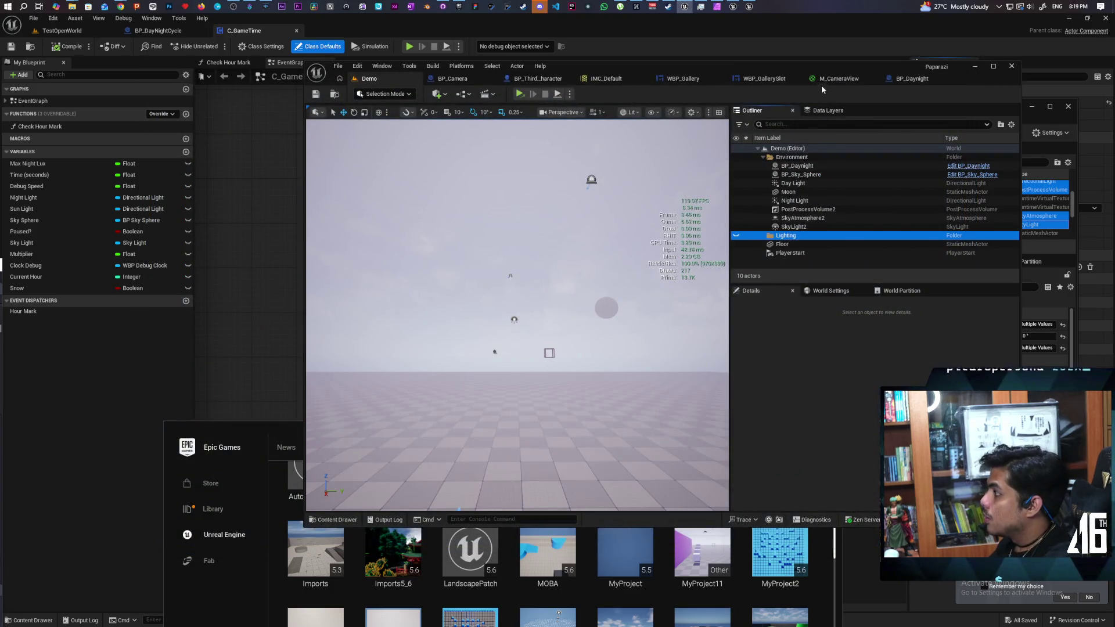
Maximize the Paparazi editor and glance at the C_GameTime and NewMap editor windows
double_click(817, 64)
mouse_move(639, 281)
mouse_down()
mouse_move(639, 308)
mouse_move(639, 253)
mouse_up()
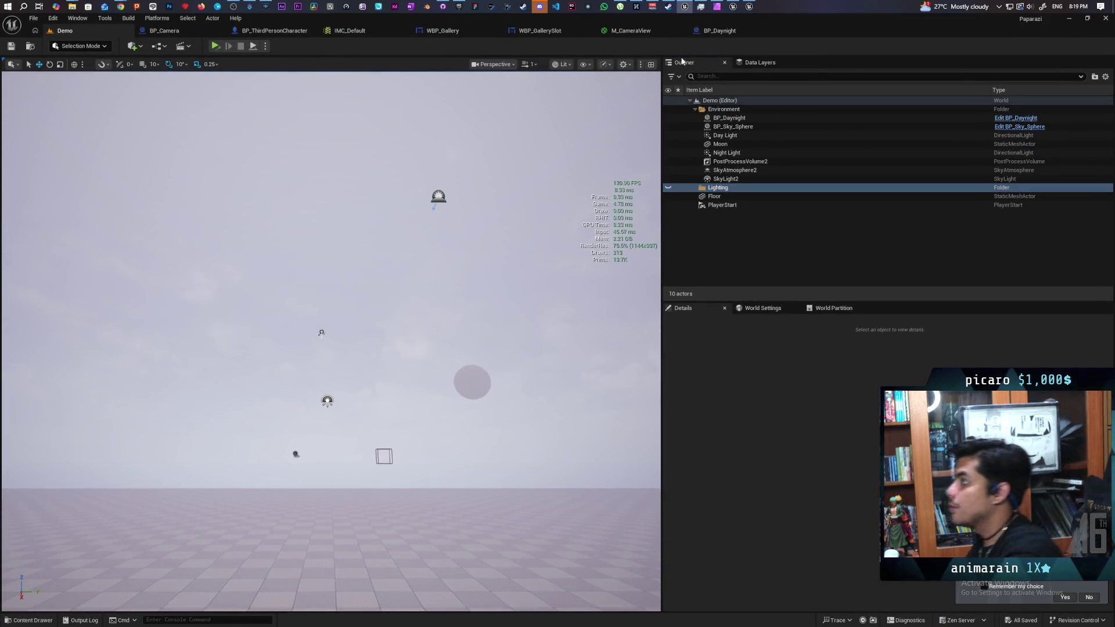
key(alt+Tab)
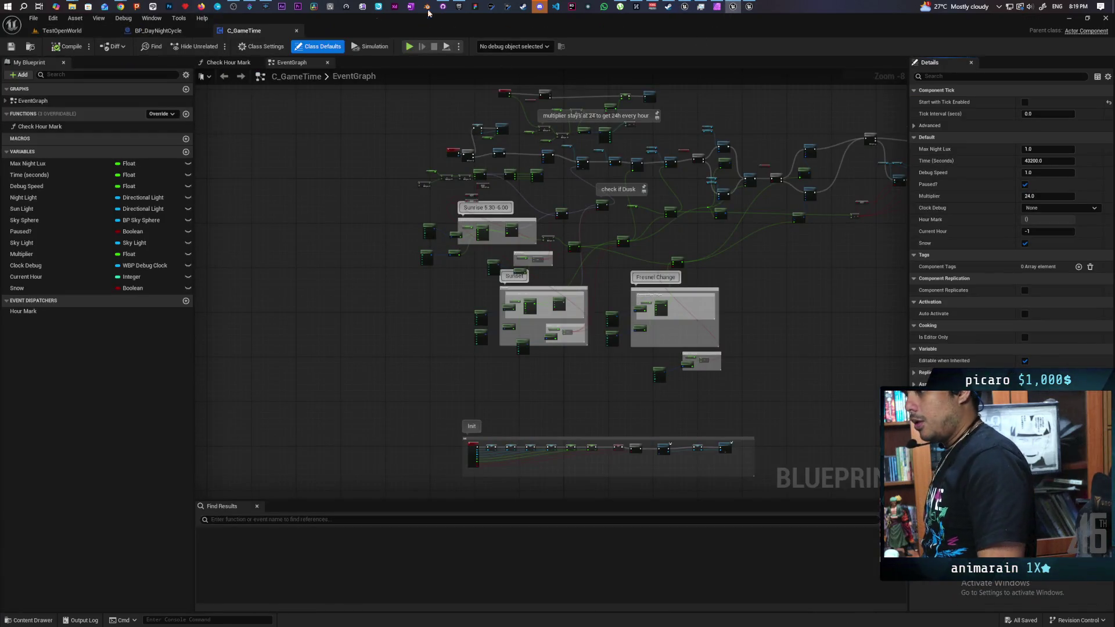
click(748, 7)
click(734, 7)
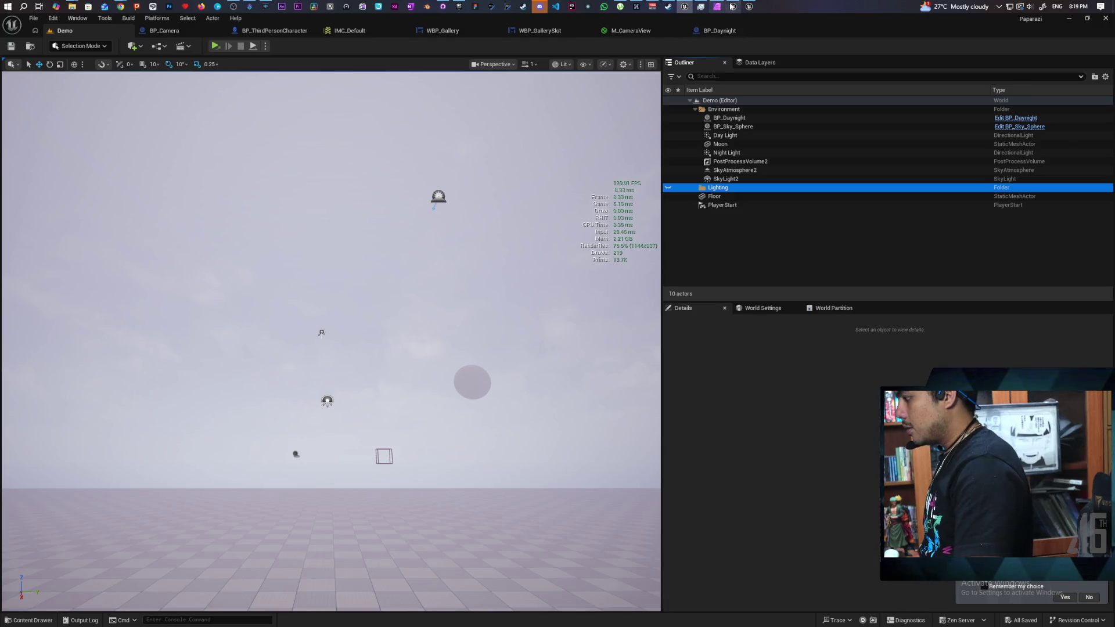
Look over the TestOpenWorld and MyProject9 editors, then return to the Paparazi Demo level
click(732, 7)
click(732, 7)
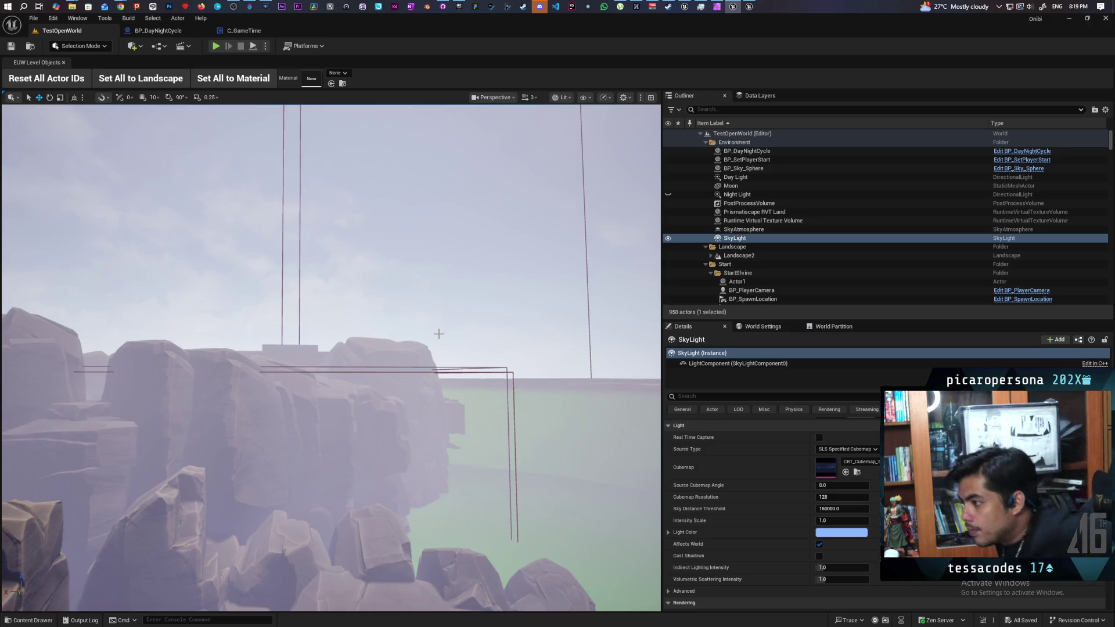
mouse_move(424, 435)
mouse_down()
mouse_move(424, 406)
mouse_move(407, 435)
mouse_move(441, 442)
mouse_move(424, 459)
mouse_move(424, 407)
mouse_move(453, 406)
mouse_move(420, 401)
mouse_up()
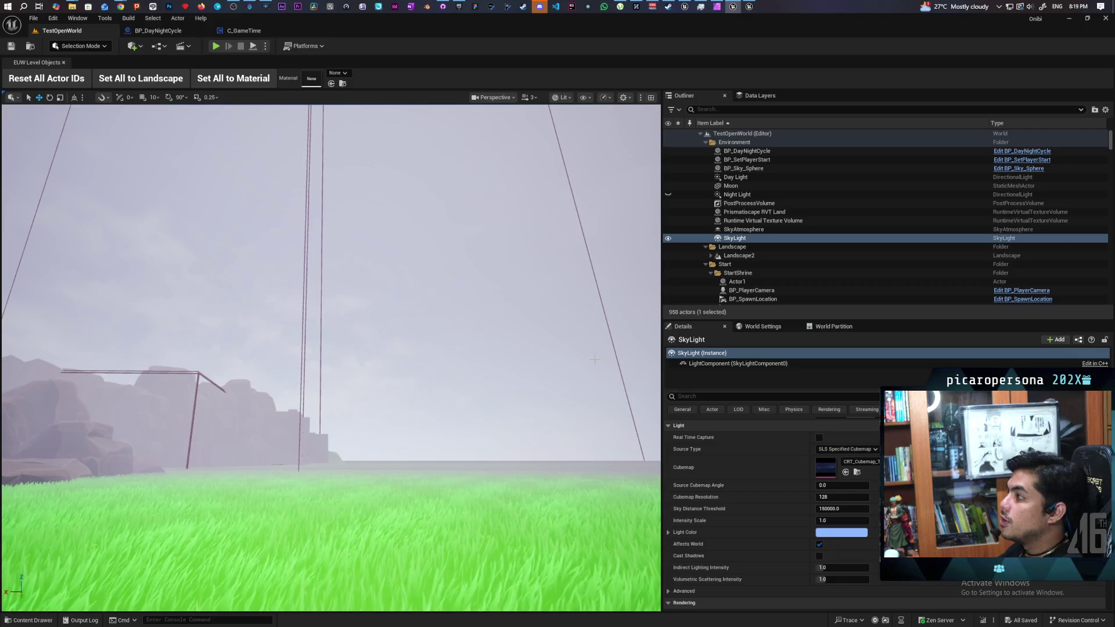
click(748, 7)
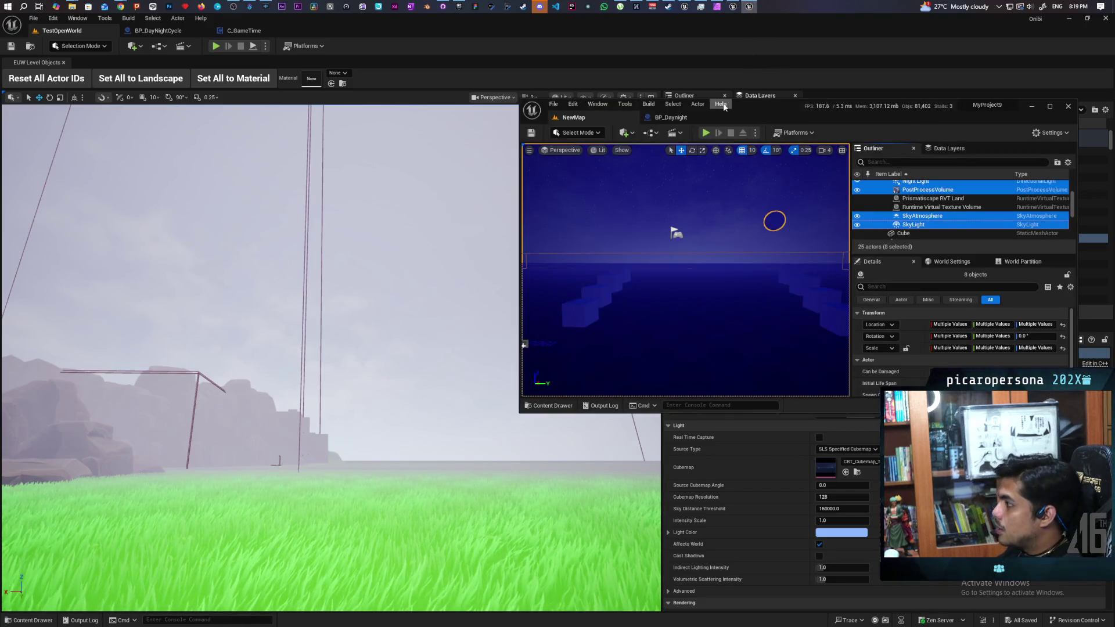
click(733, 7)
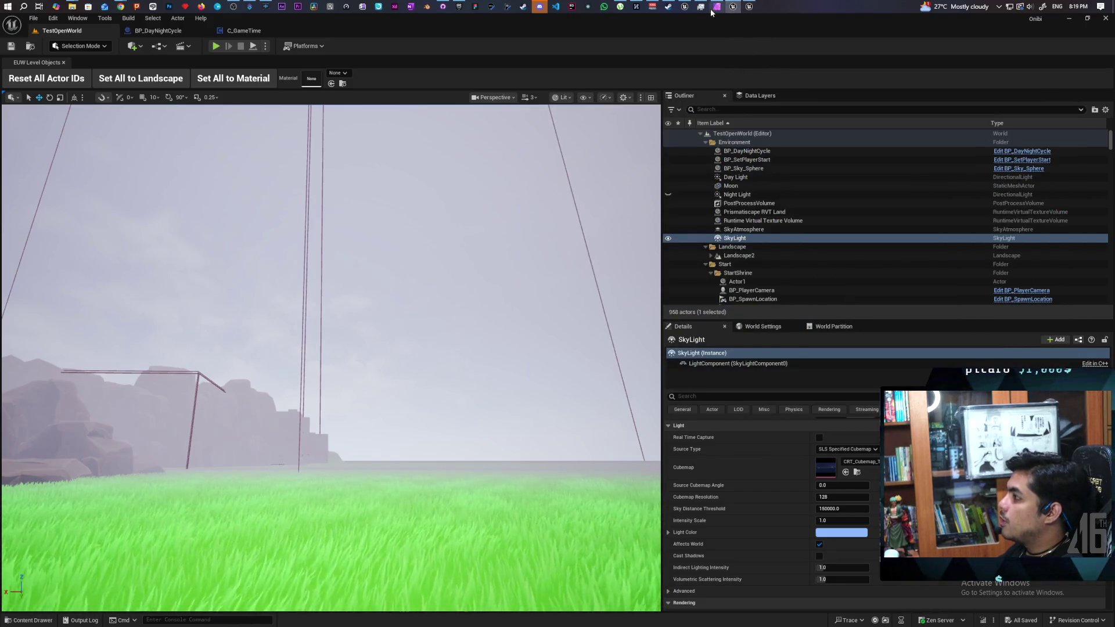
click(685, 7)
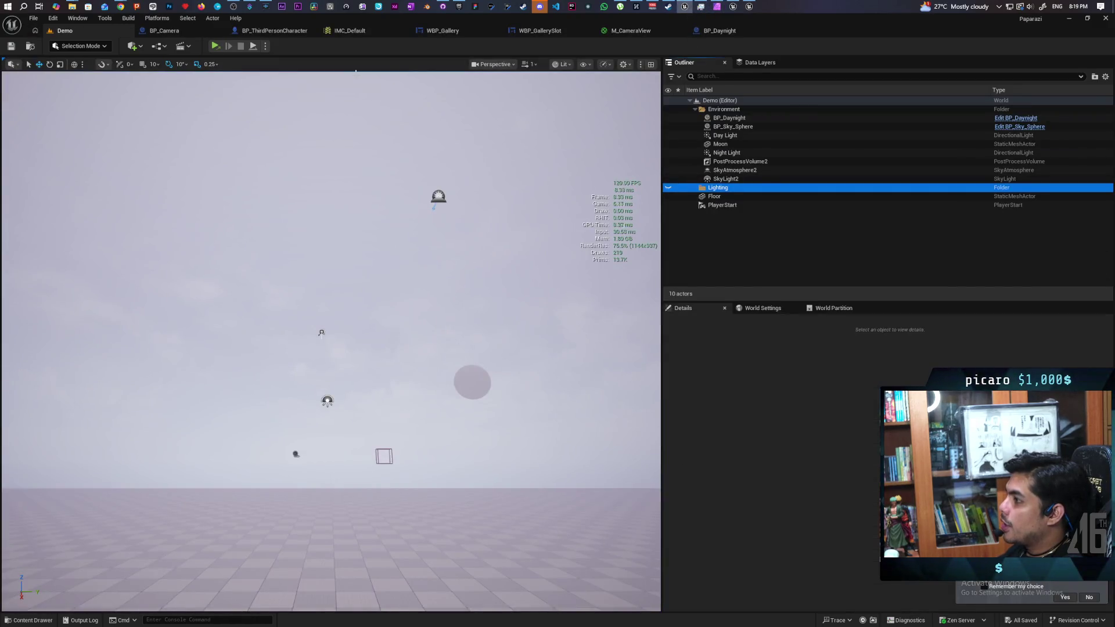
click(239, 89)
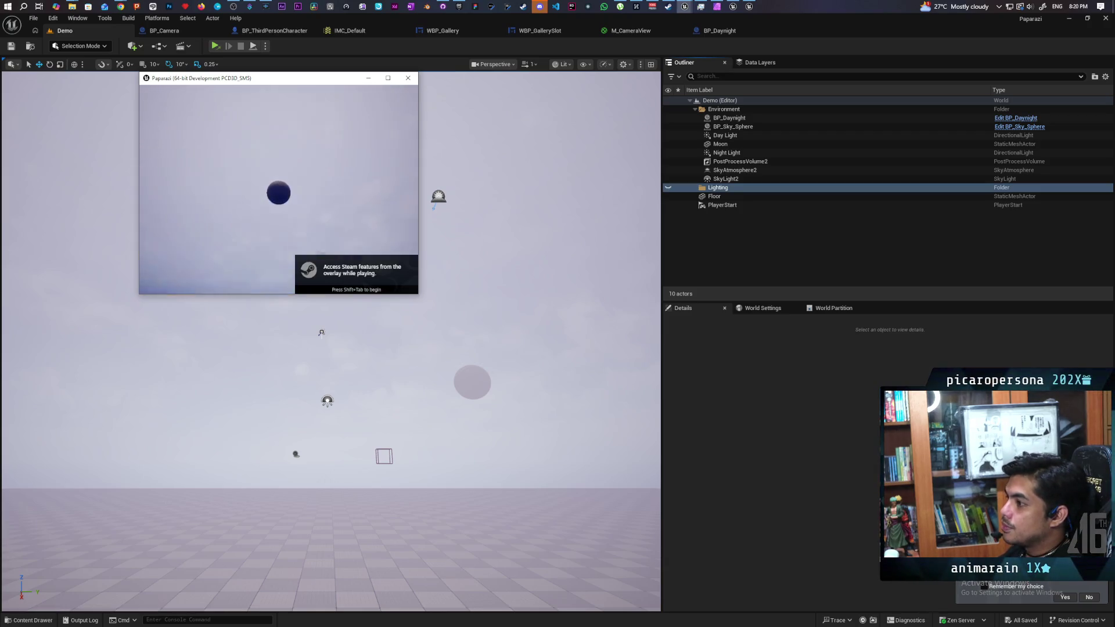
Close the small game window, then rerun r.SetRes 1920x1080 and r.ScreenPercentage 100 in the game
key(alt+F4)
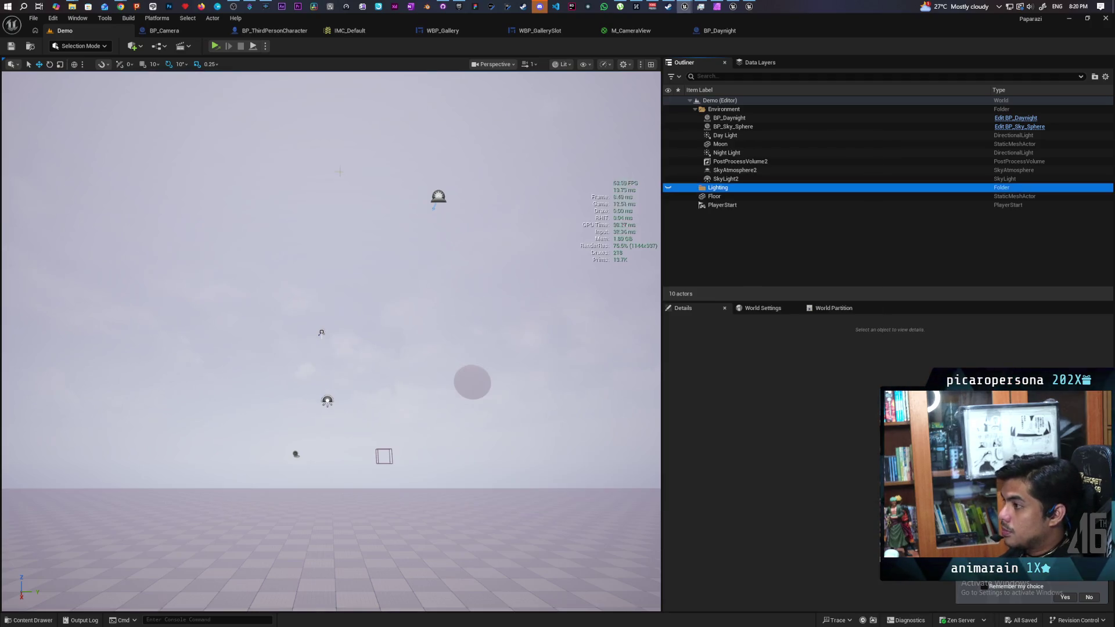
key(alt+Tab)
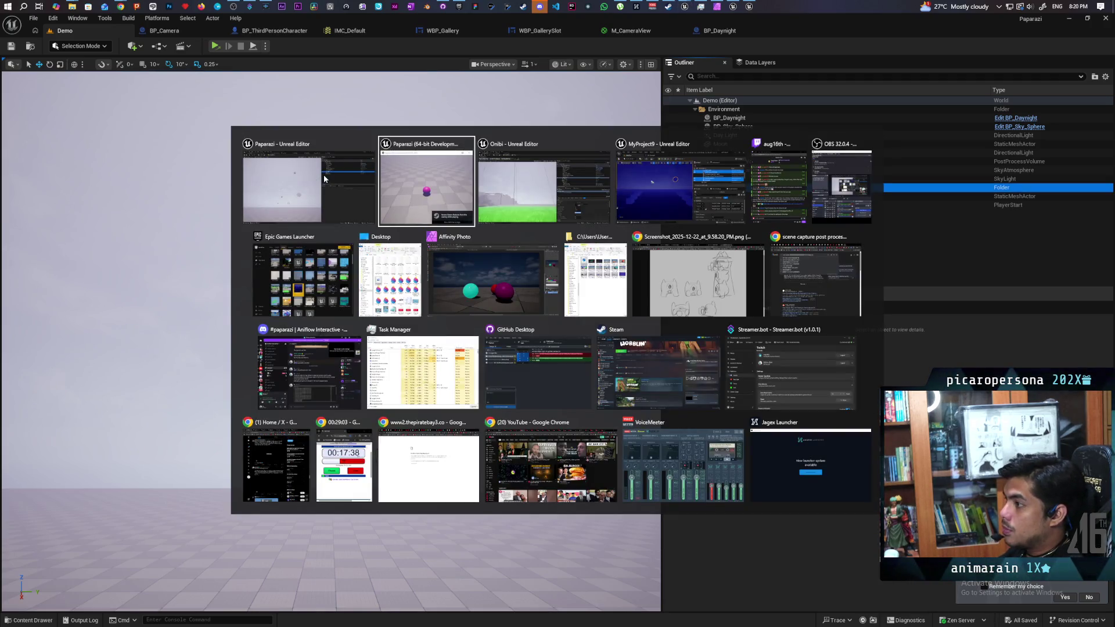
click(402, 176)
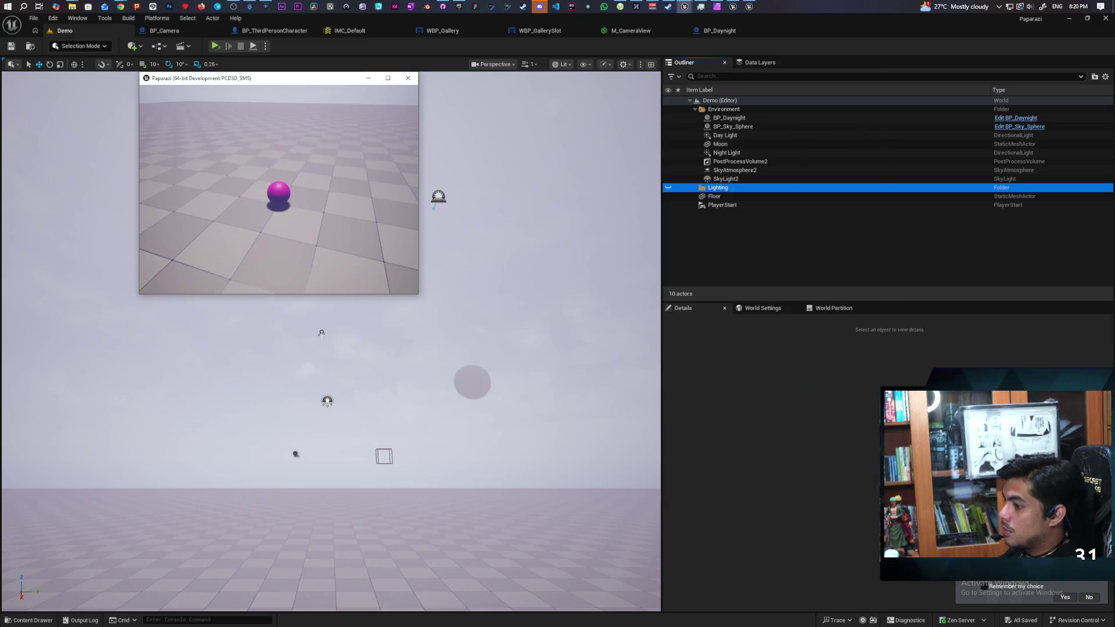
key(grave)
key(Up)
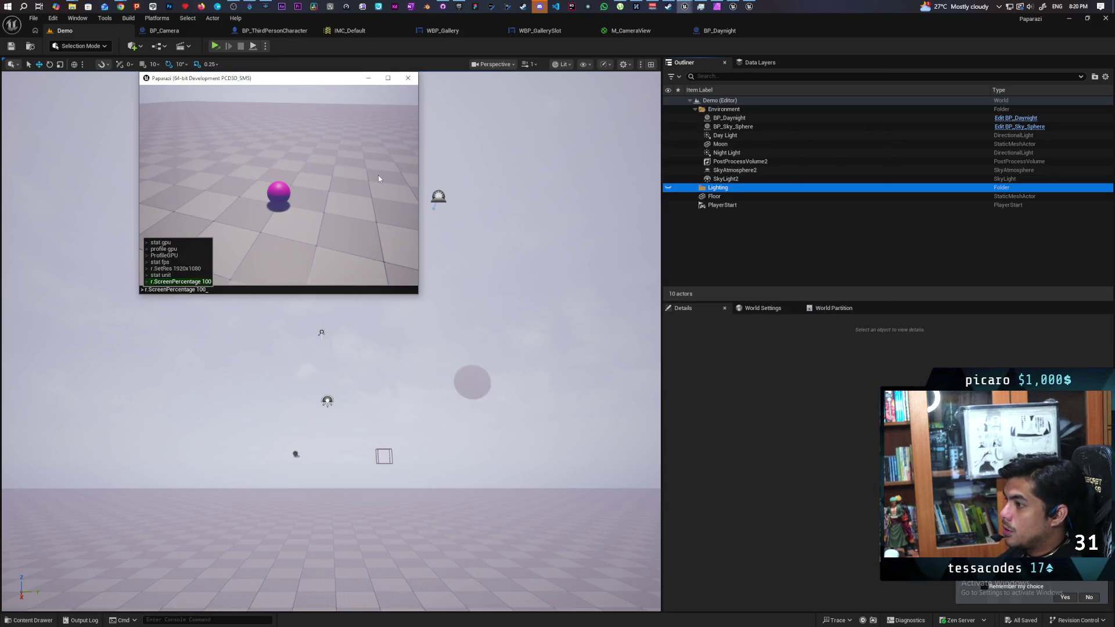
key(Up)
key(Up)
key(Return)
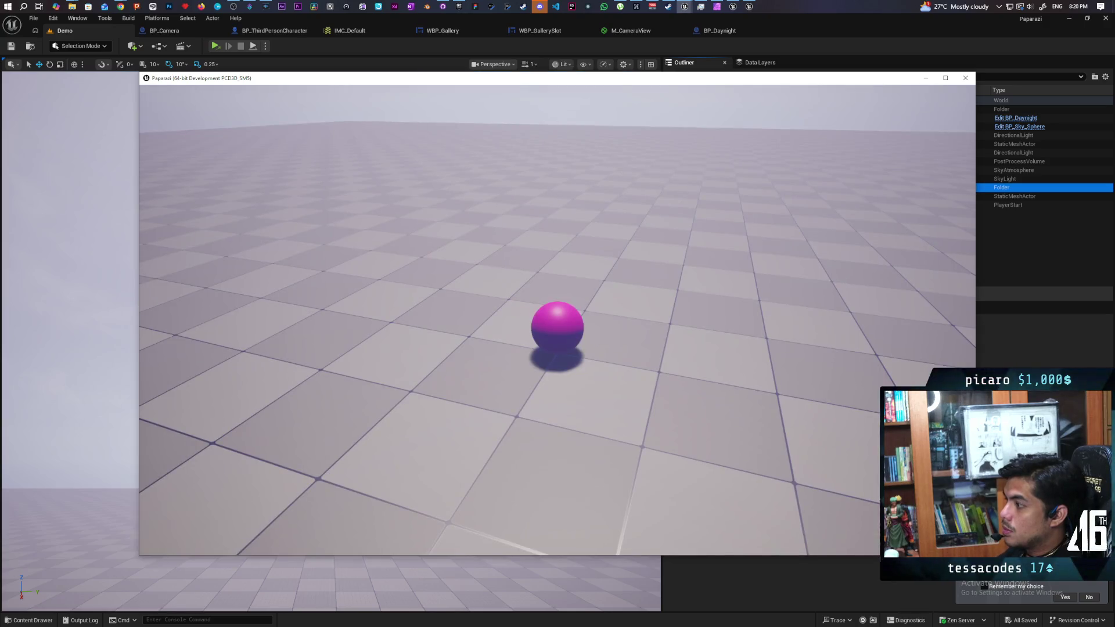
key(grave)
key(Up)
key(Up)
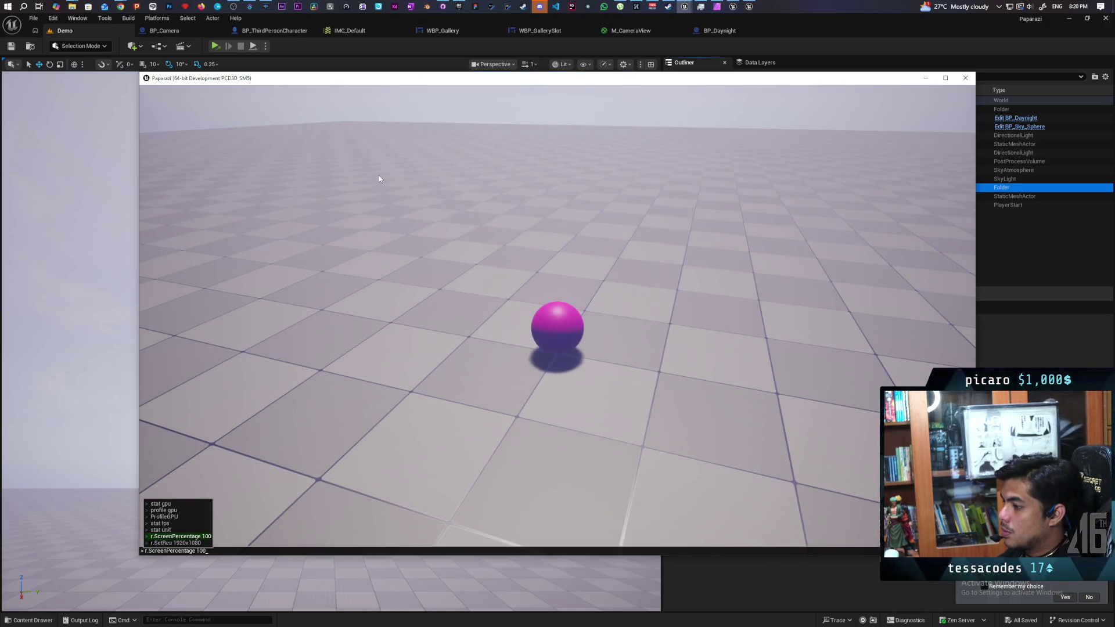
key(Return)
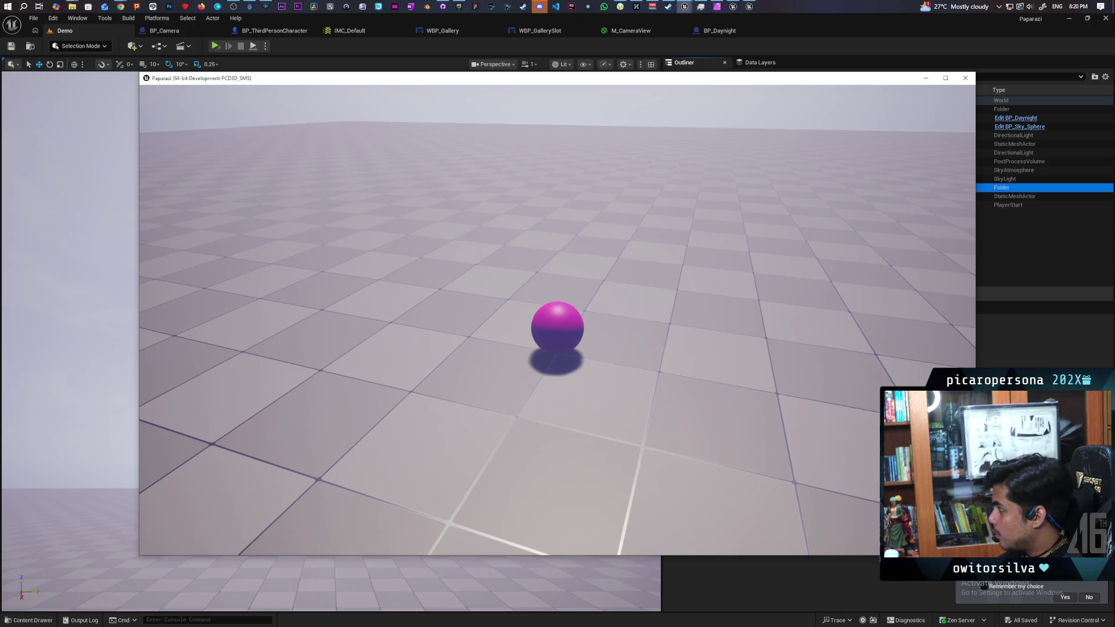
Recall stat fps from the console history to show the FPS counter
key(grave)
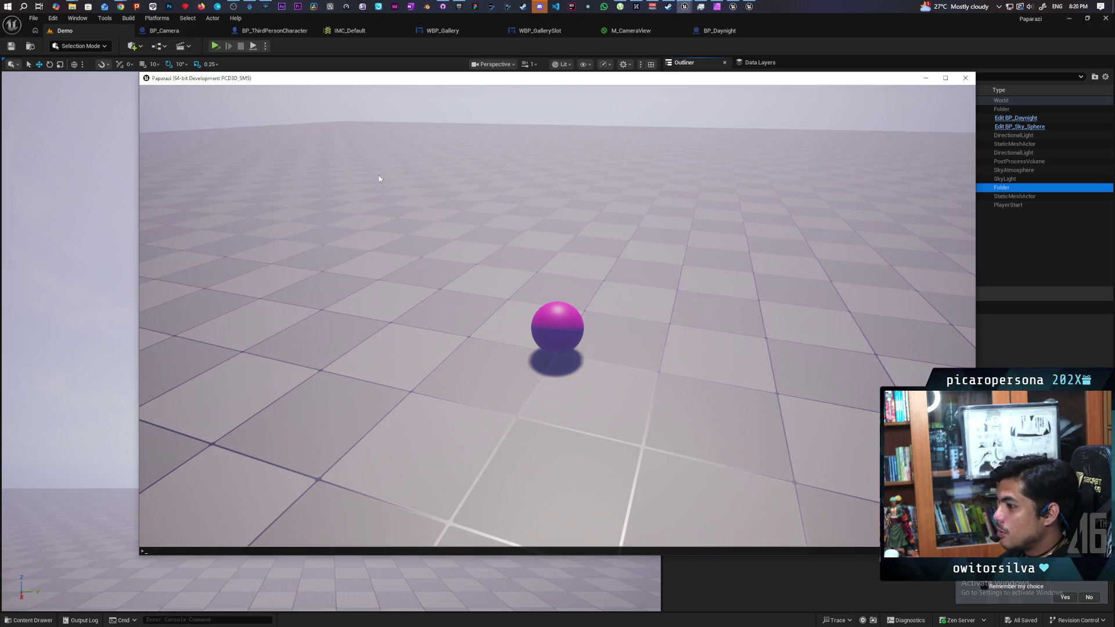
key(Up)
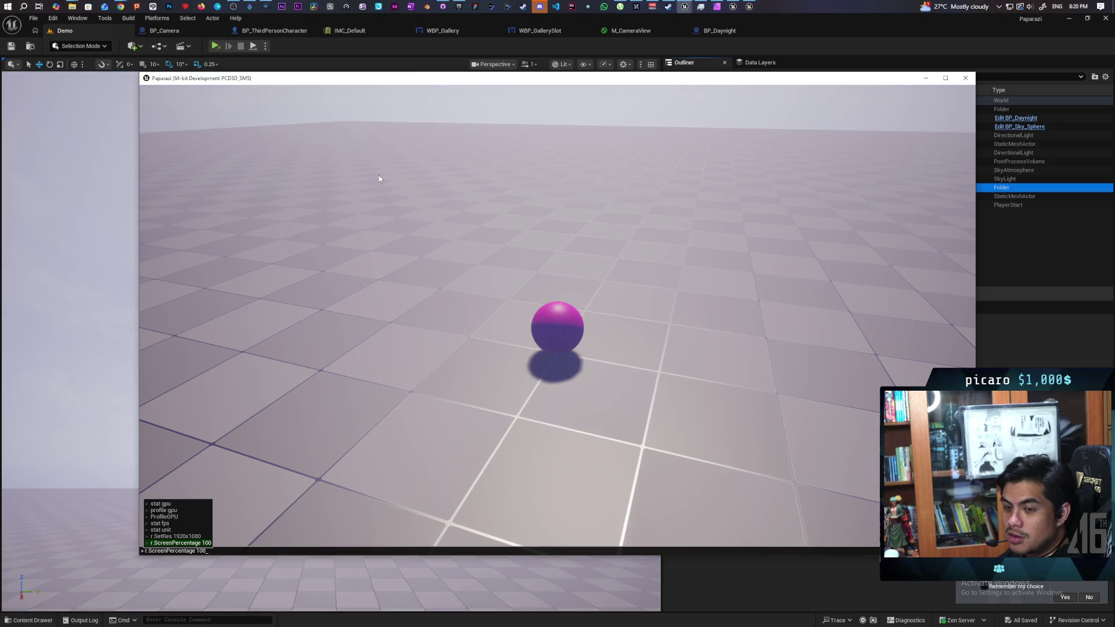
key(Up)
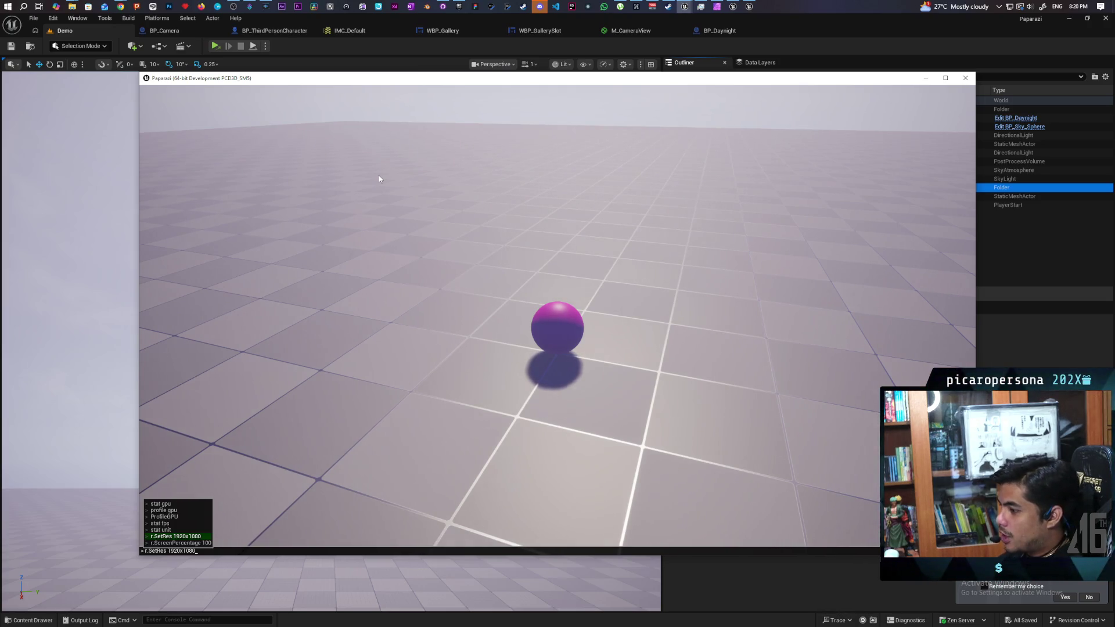
key(Up)
key(Up)
key(Up)
key(Down)
key(Down)
key(Return)
Run stat gpu and stat unit for frame timings, then raise the handheld camera
key(grave)
key(Up)
key(Up)
key(Up)
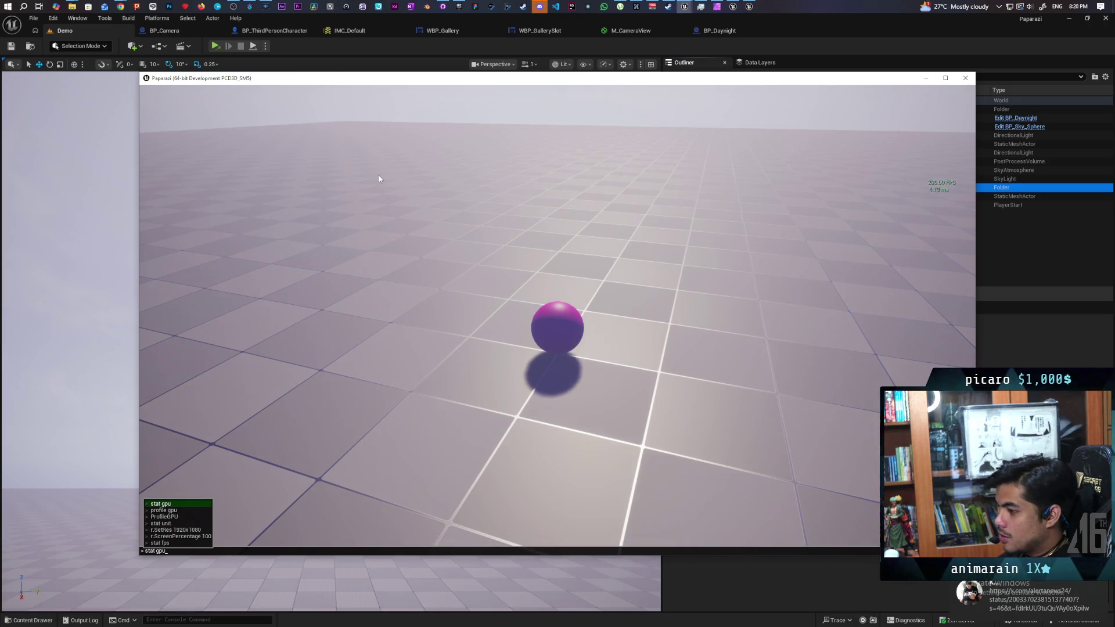
key(Return)
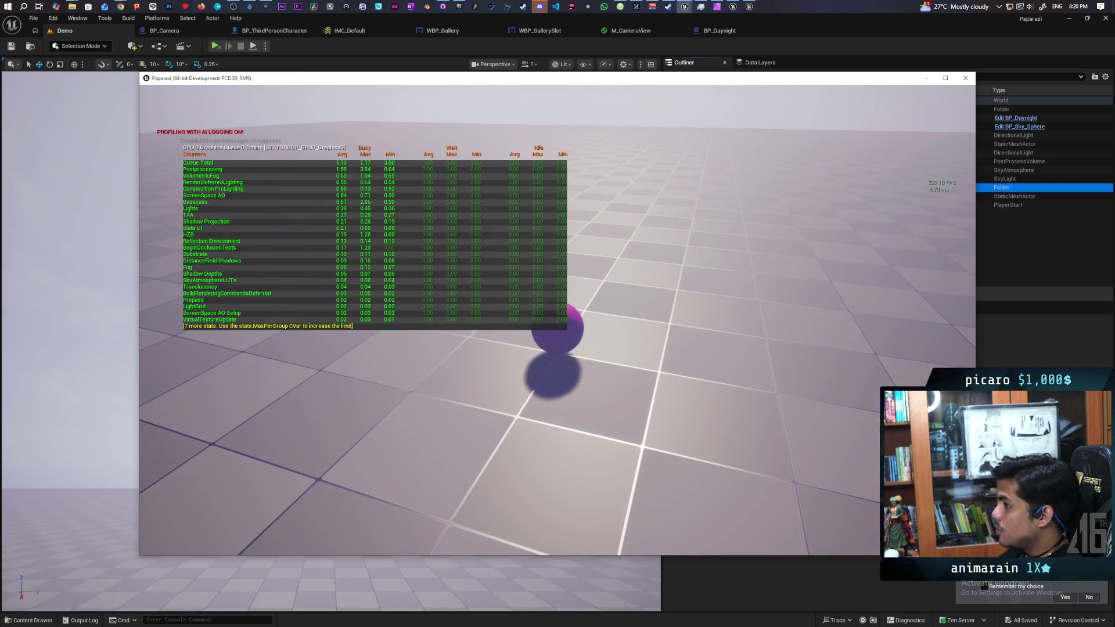
key(grave)
key(Up)
key(Return)
key(grave)
key(Up)
key(Up)
key(Up)
key(Up)
key(Return)
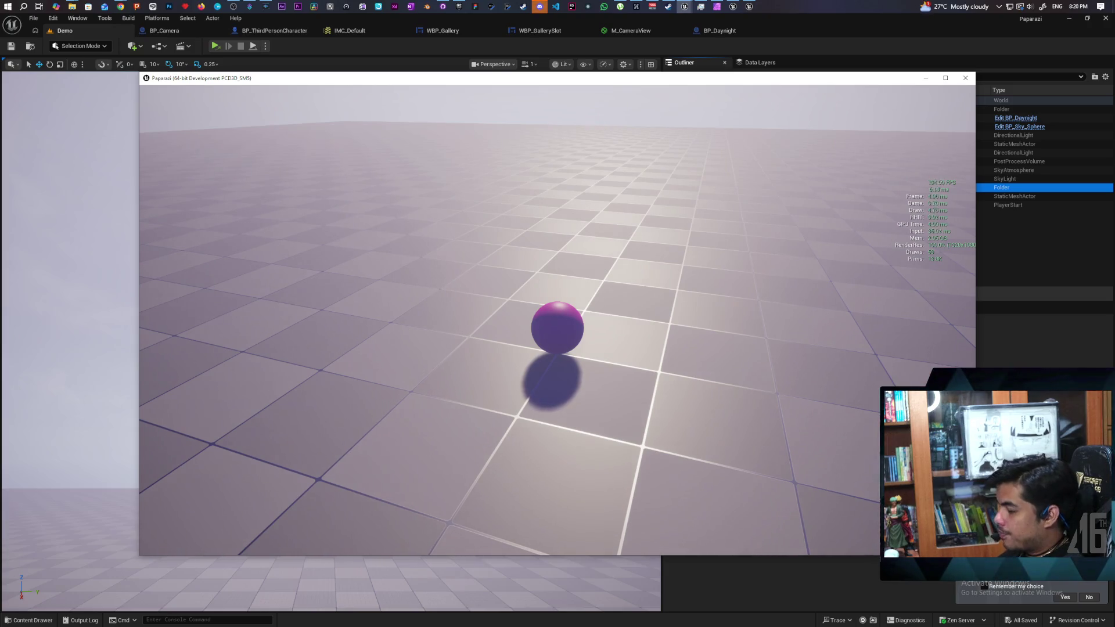
key(c)
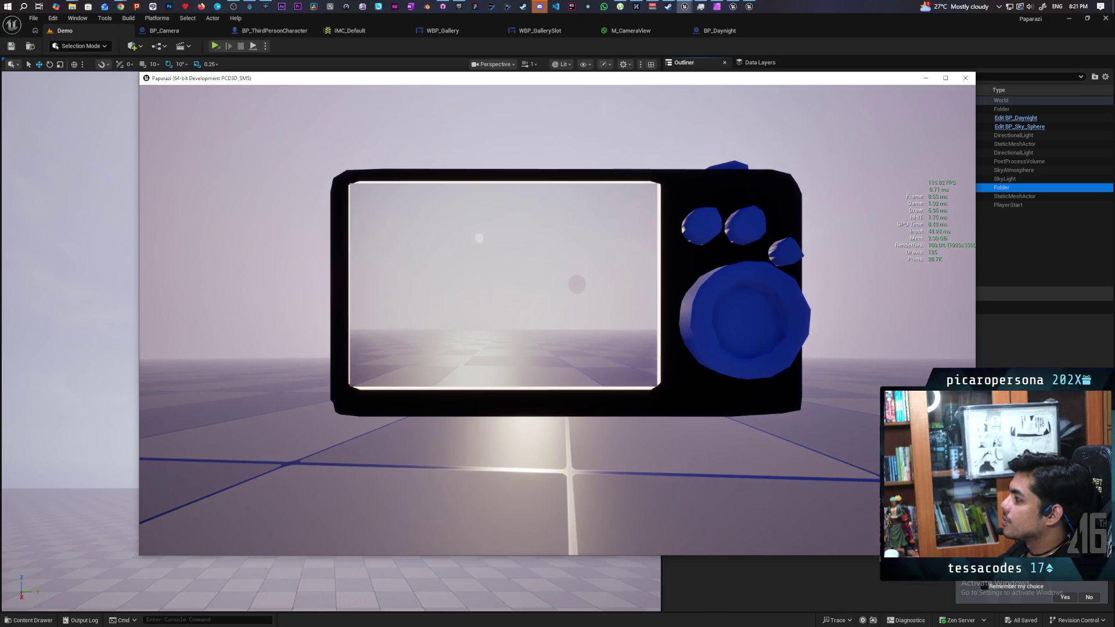
Lower and raise the handheld camera again, then exit the standalone game with Escape
key(c)
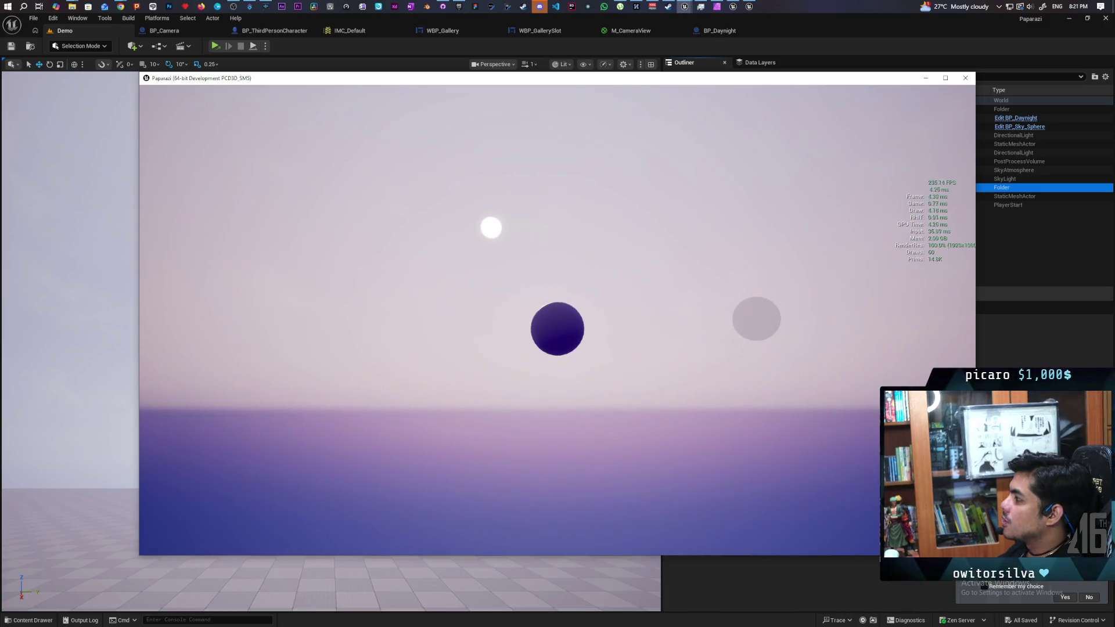
key(c)
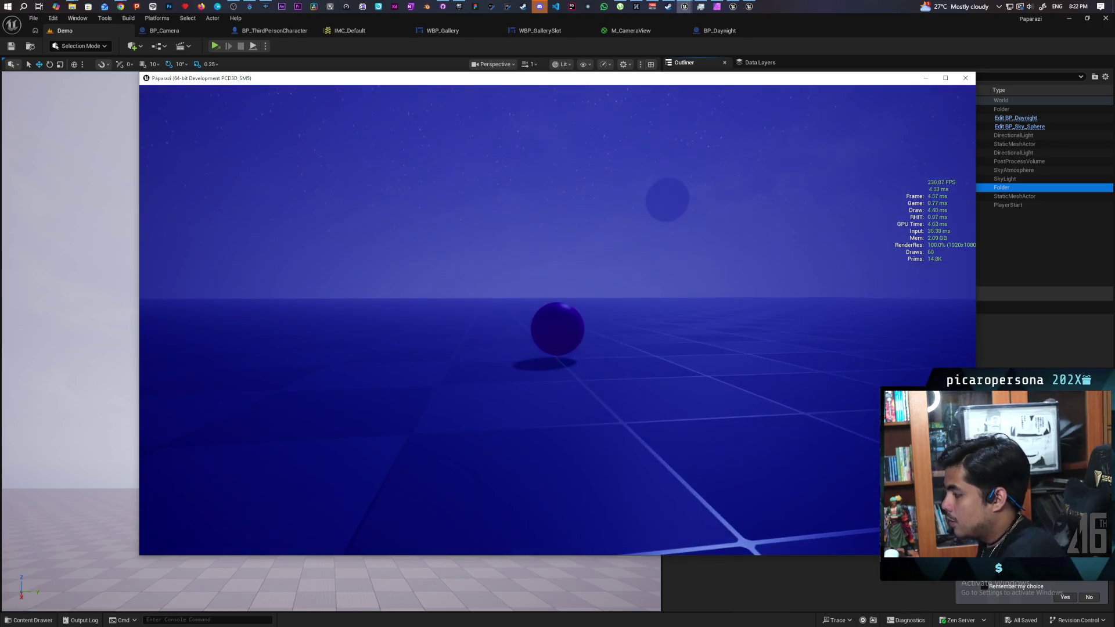
key(Escape)
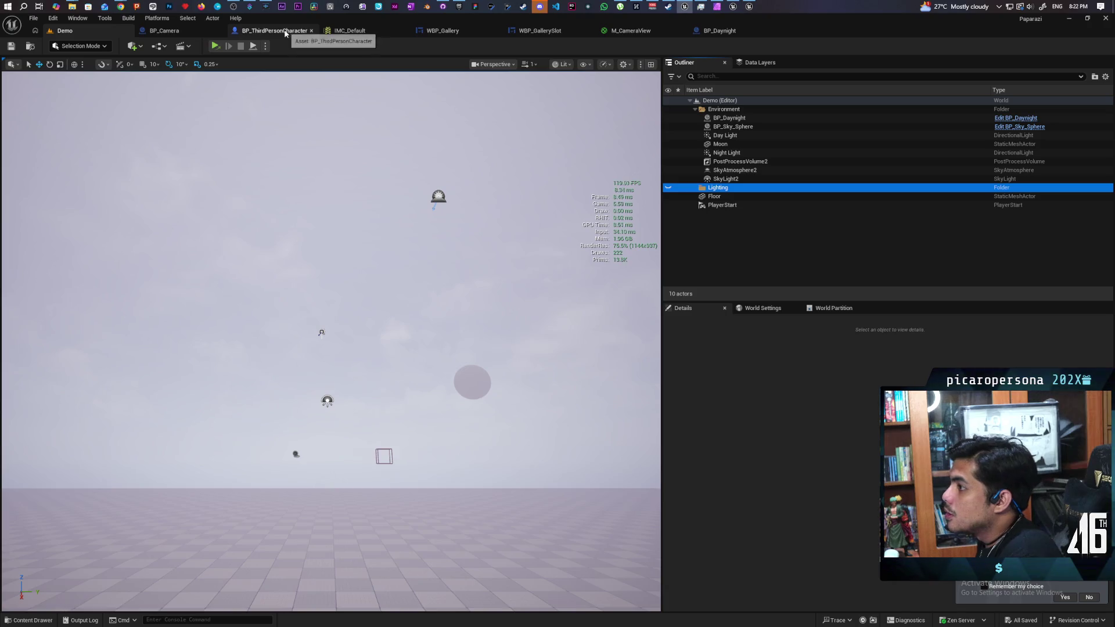
In BP_Camera, change the Select Int values from 1080 to 360 and 1920 to 640
click(180, 34)
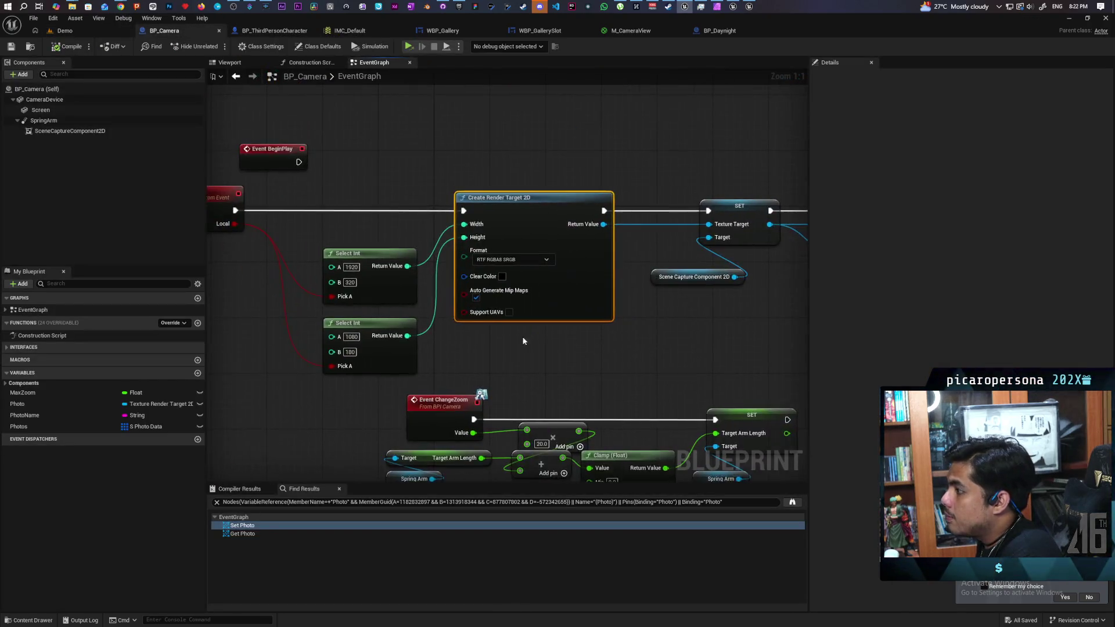
drag(534, 363, 574, 331)
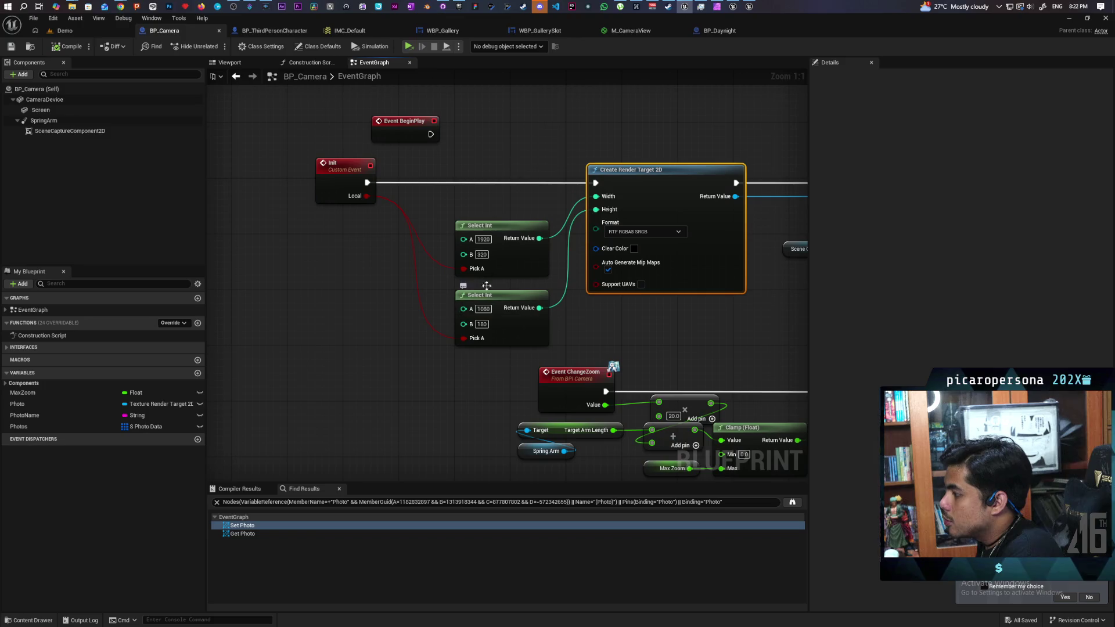
click(479, 309)
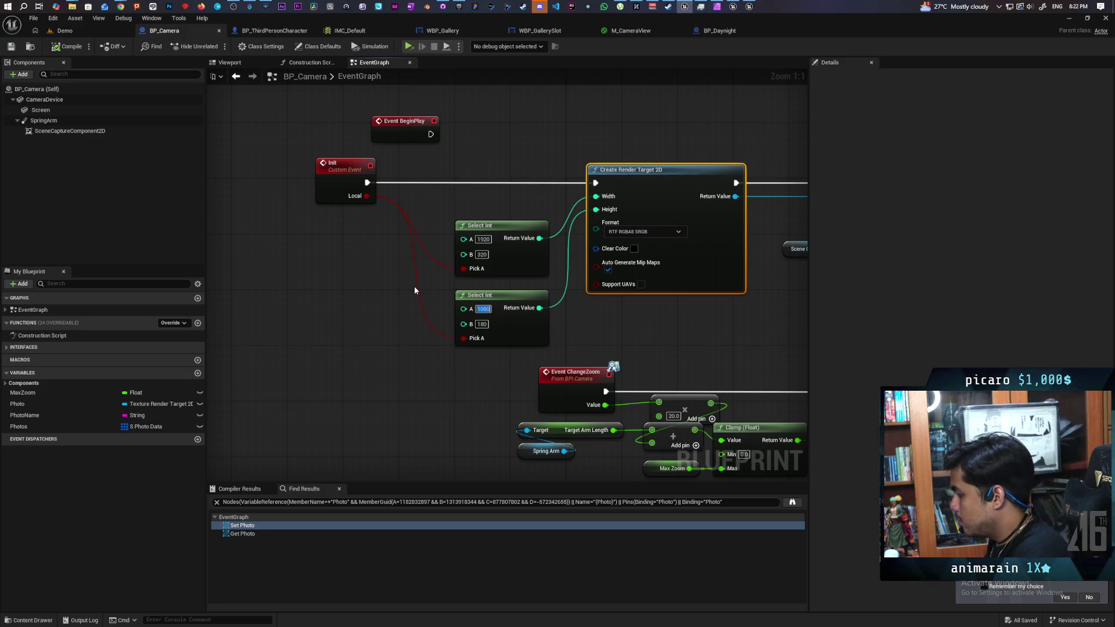
text(360)
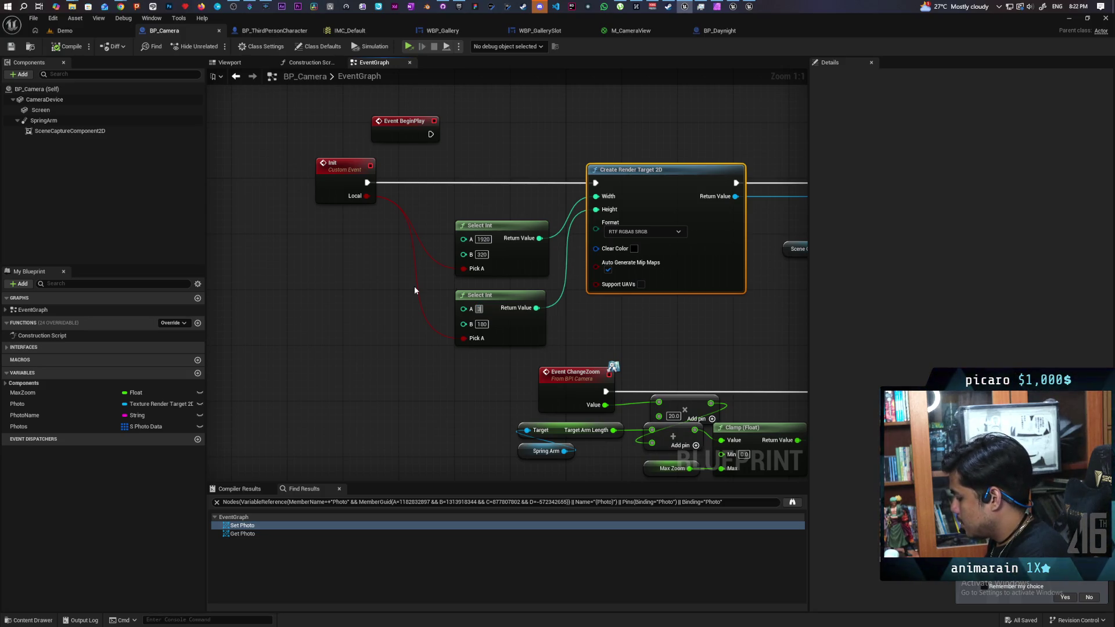
double_click(482, 239)
text(64)
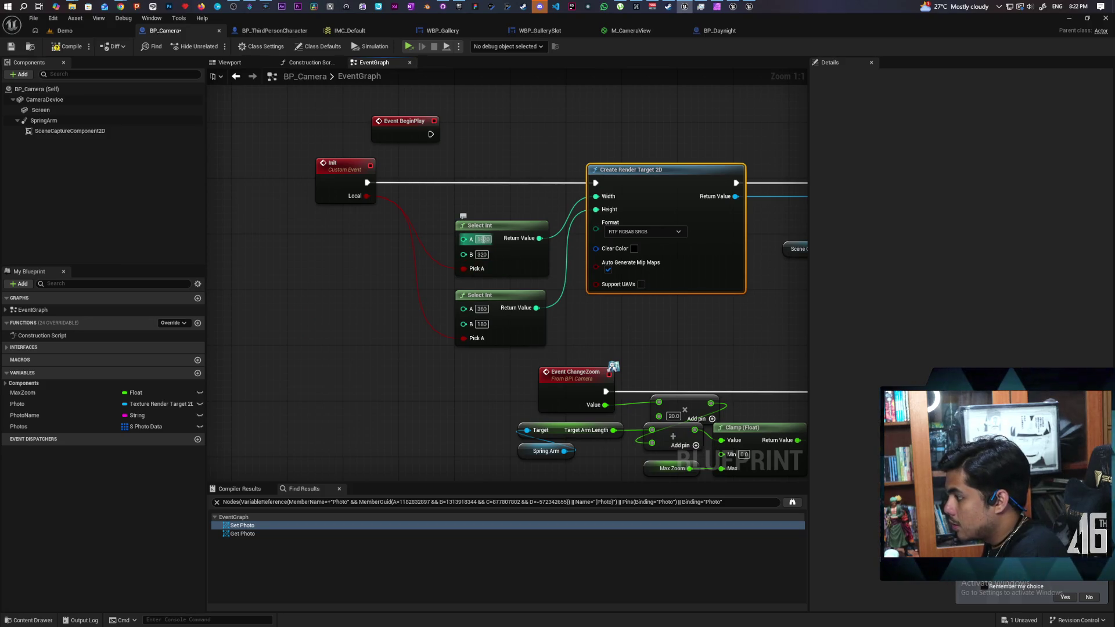
key(Return)
text(0)
click(244, 205)
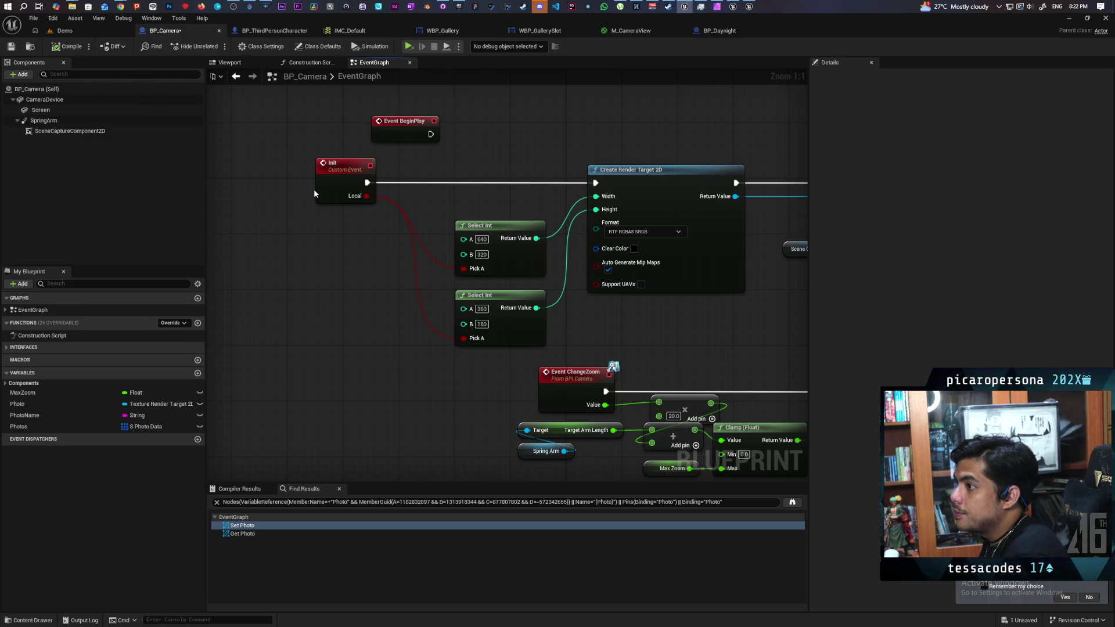
click(71, 33)
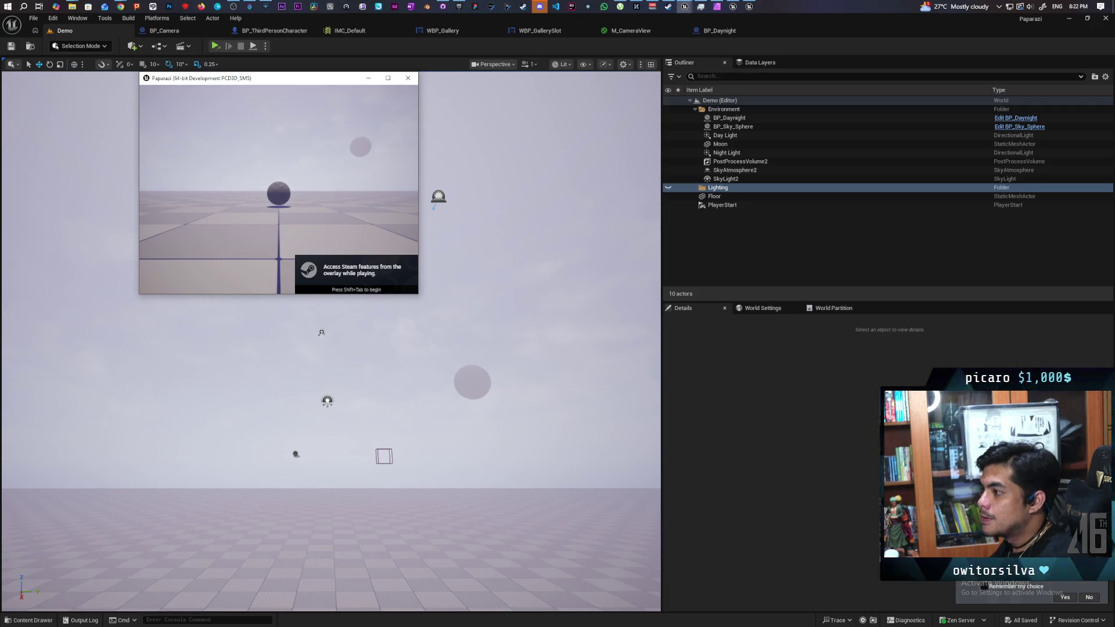
Rerun r.SetRes 1920x1080 and r.ScreenPercentage 100 from the game console history
key(grave)
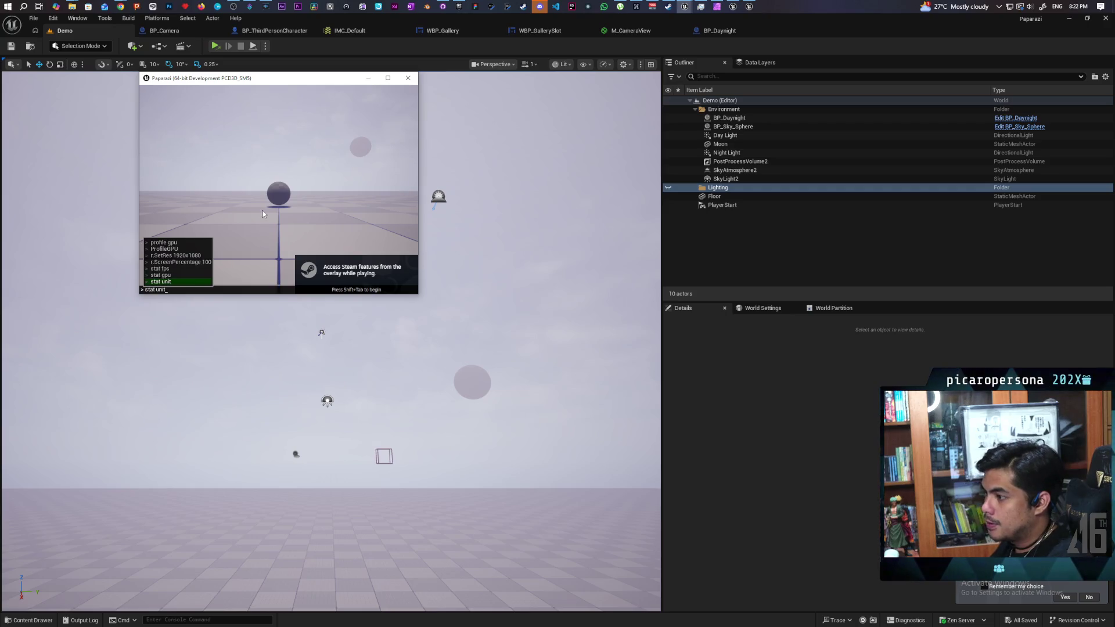
key(Up)
key(Up)
key(Up)
key(Up)
key(Return)
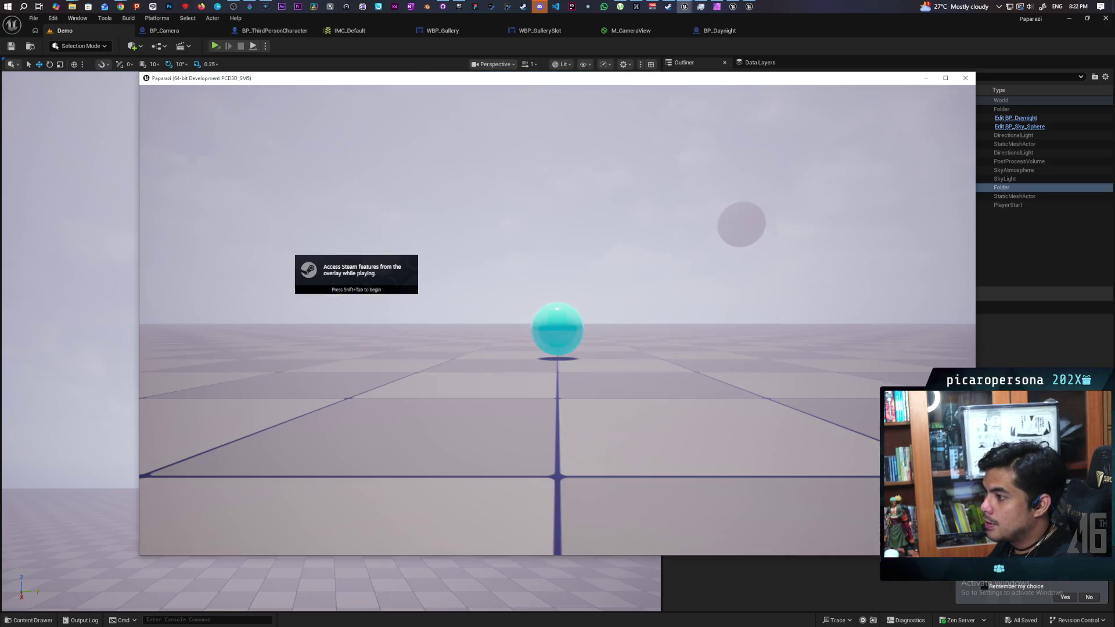
key(grave)
Show the stat fps counter and stat unit frame timings in the game
key(Up)
key(Up)
key(Up)
key(Up)
key(Up)
key(Return)
key(grave)
key(Up)
key(Up)
key(Up)
key(Up)
key(Return)
key(grave)
key(Up)
key(Up)
key(Up)
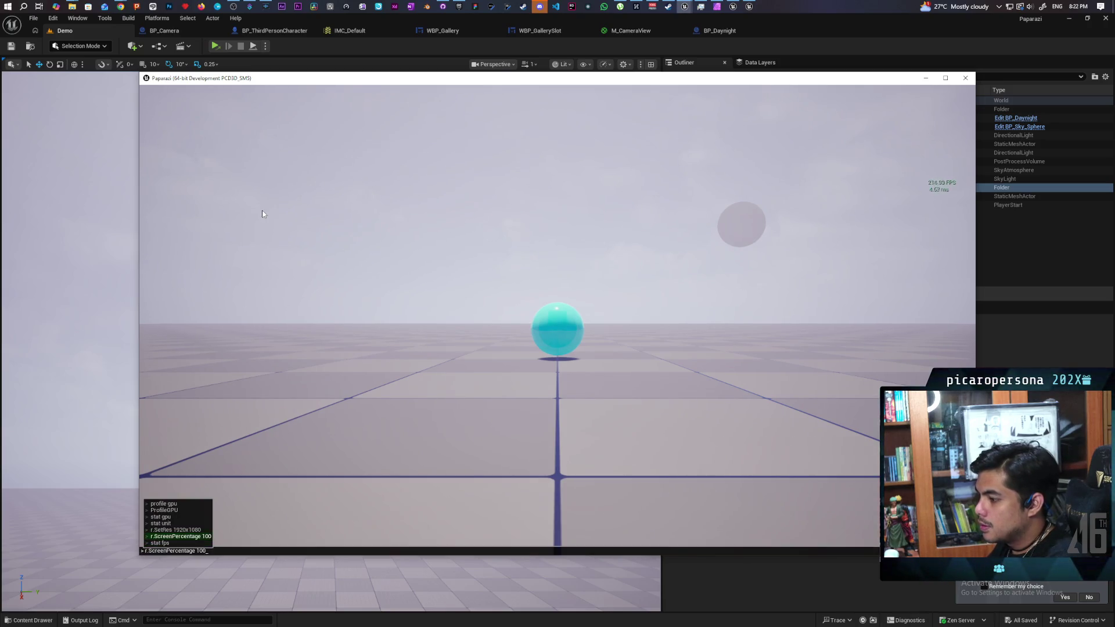
key(Down)
key(Down)
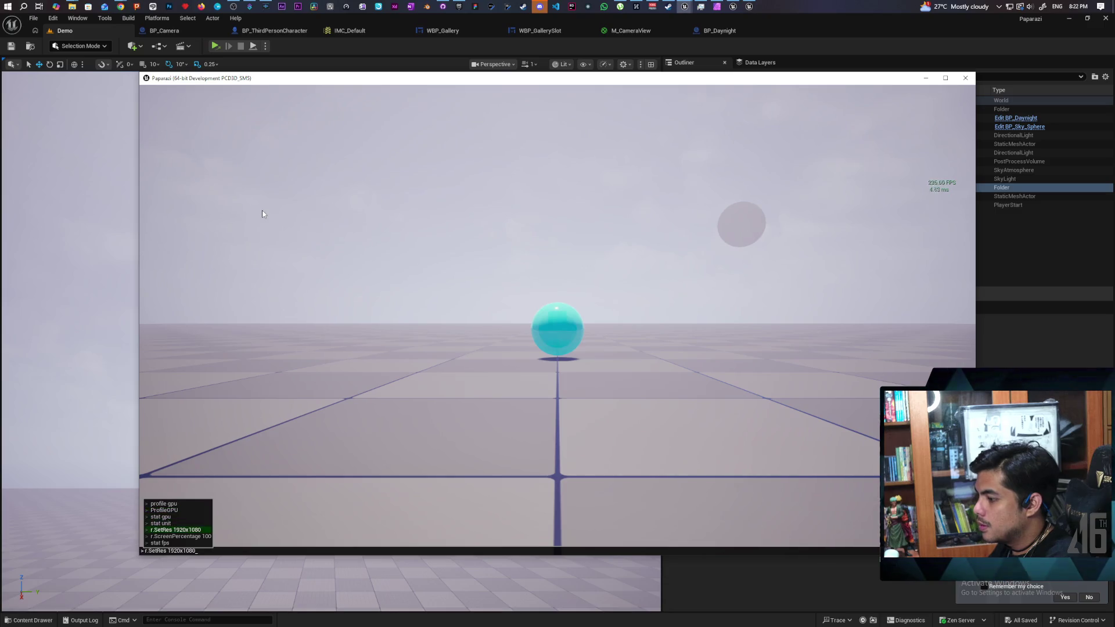
key(Up)
key(Return)
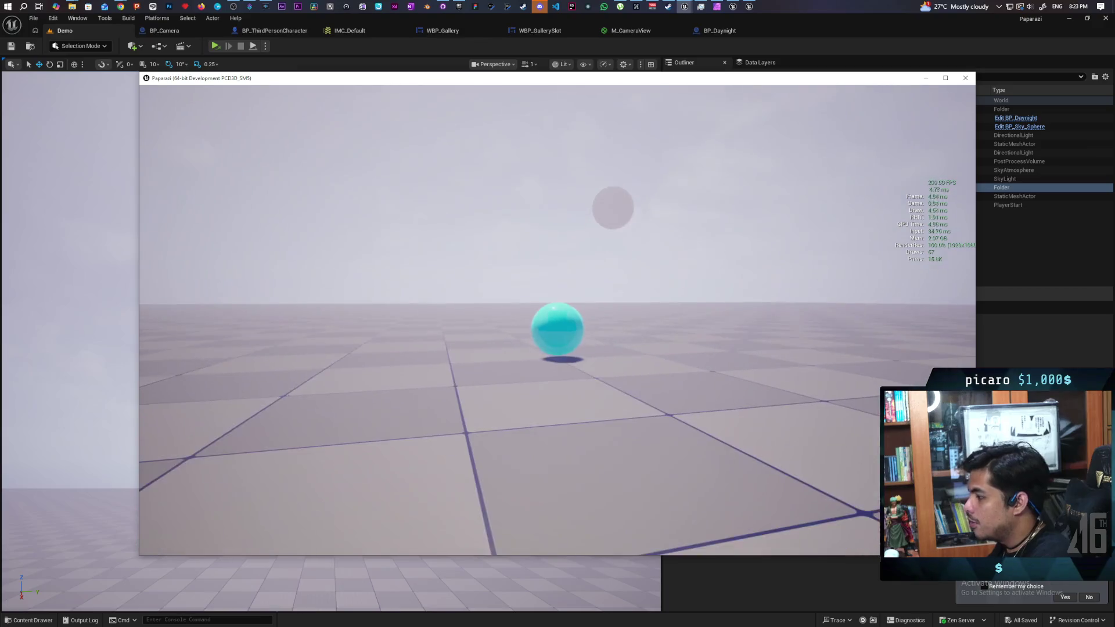
Raise, lower and re-raise the handheld camera in the running game
key(e)
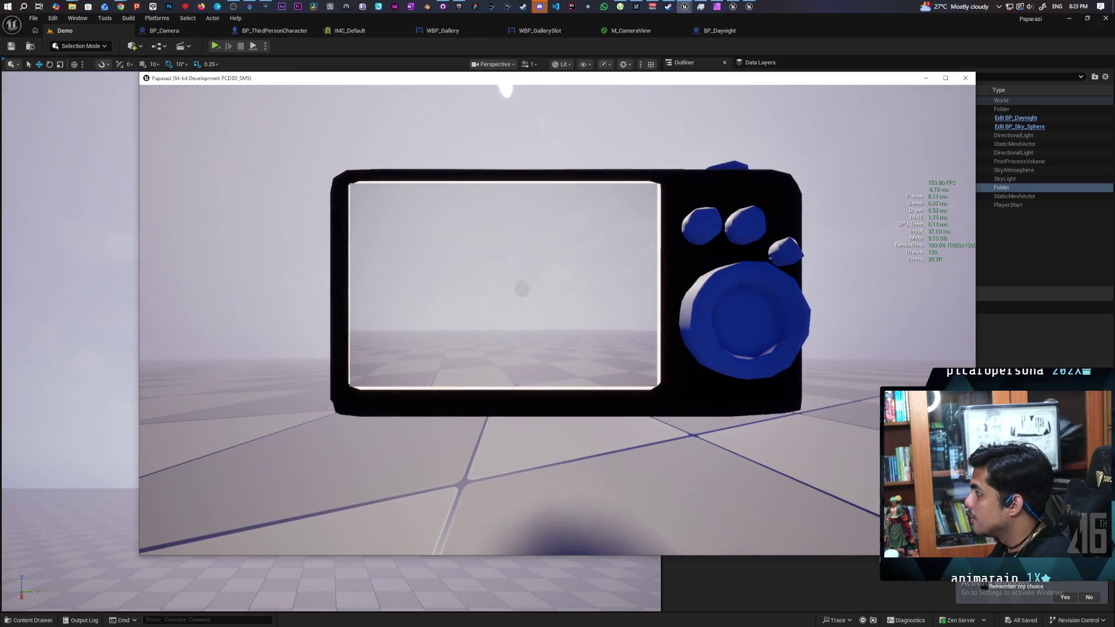
key(e)
key(e)
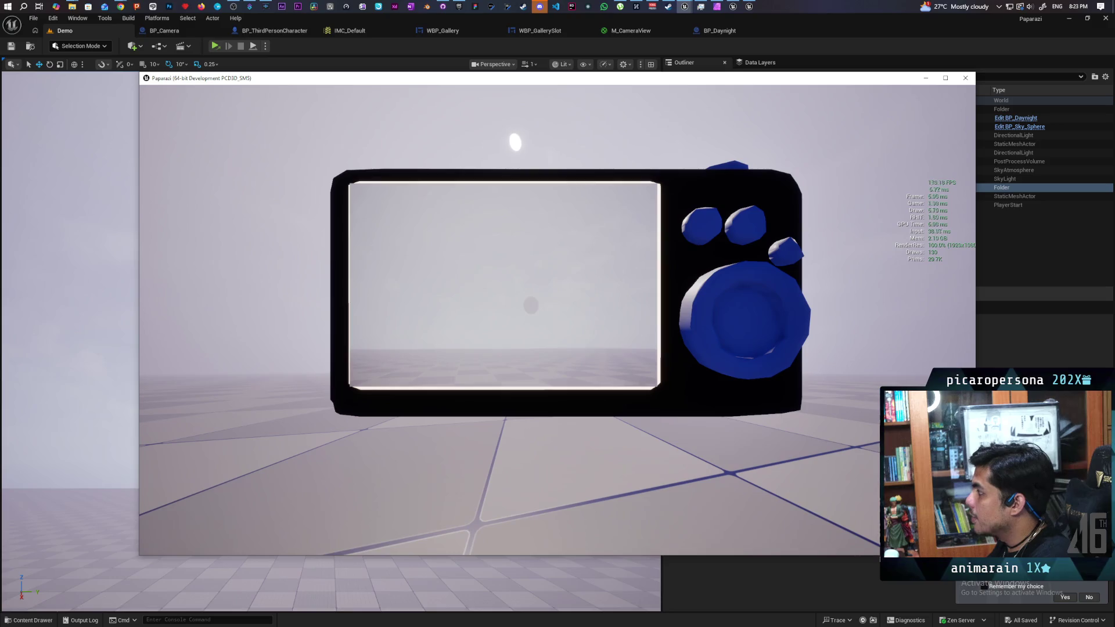
key(e)
key(e)
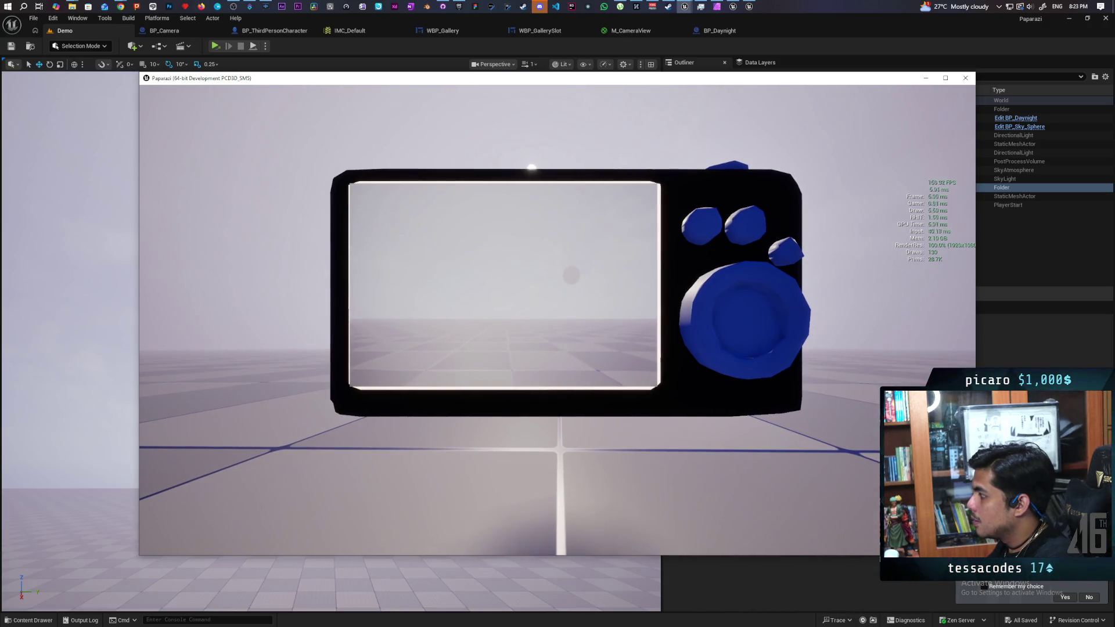
Aim through the viewfinder, snap and review a photo, then quit the standalone game
right_click(558, 314)
click(251, 312)
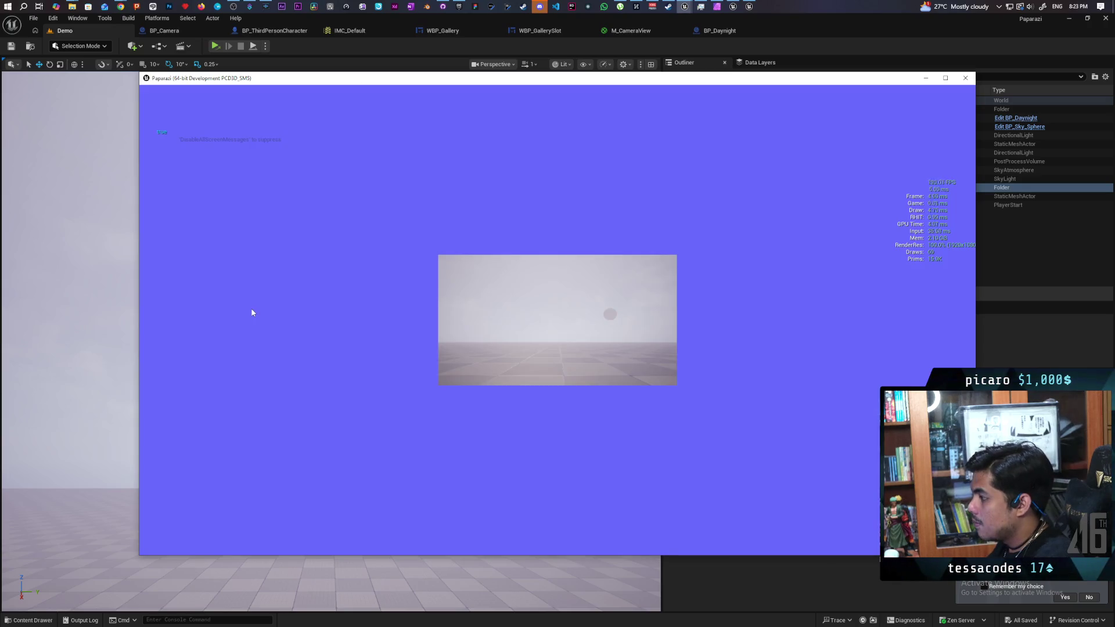
click(252, 312)
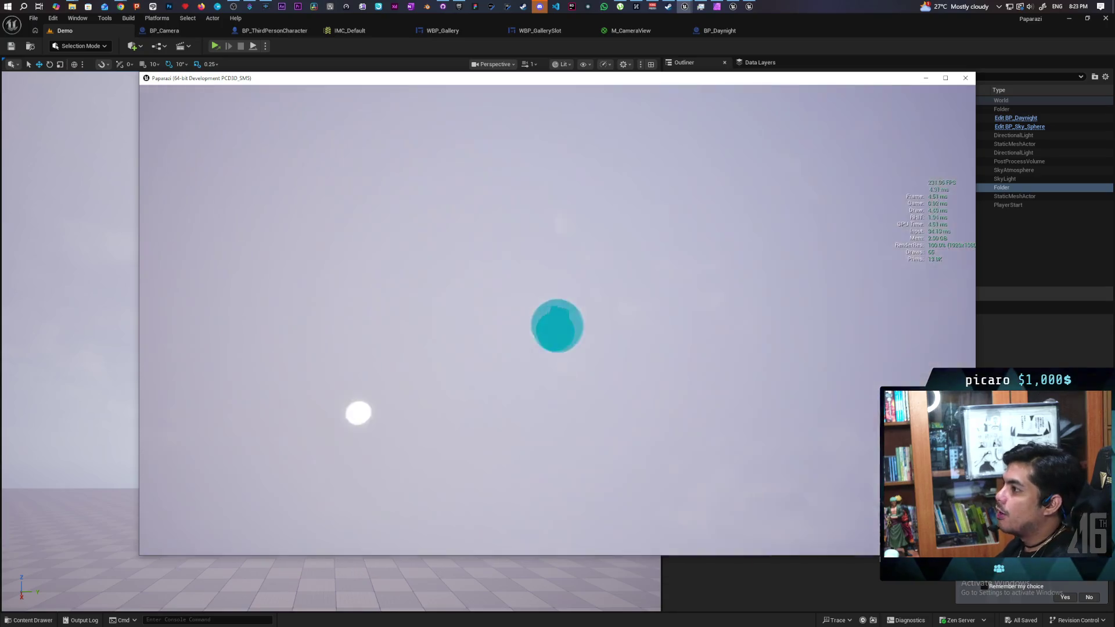
key(Escape)
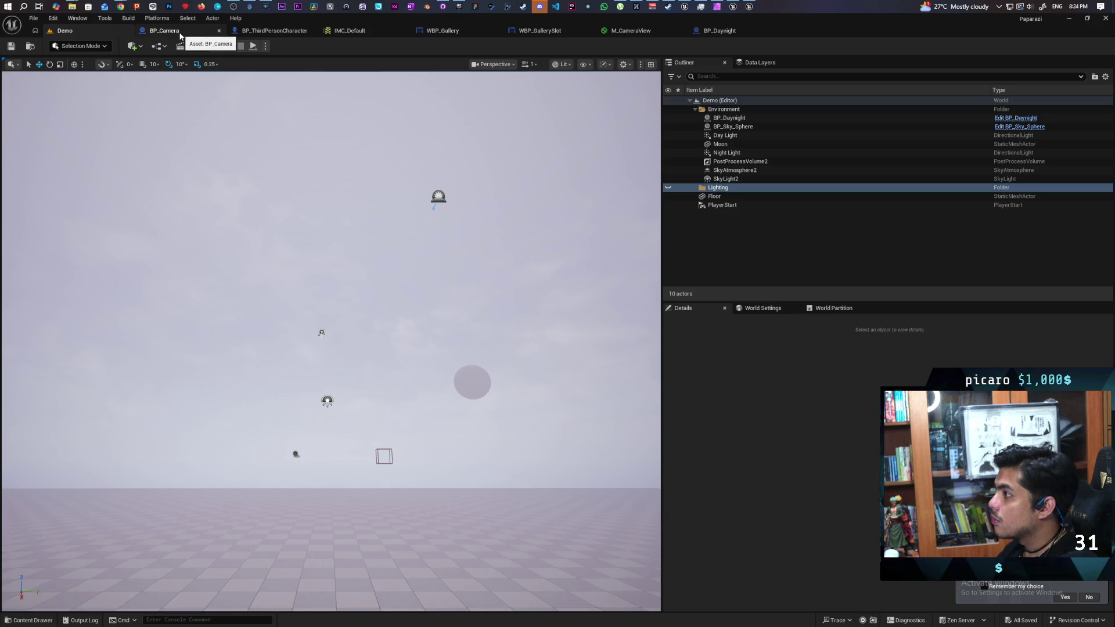
Unhook the AimWithCam Completed wire from the lower Set Active and save BP_ThirdPersonCharacter
click(280, 33)
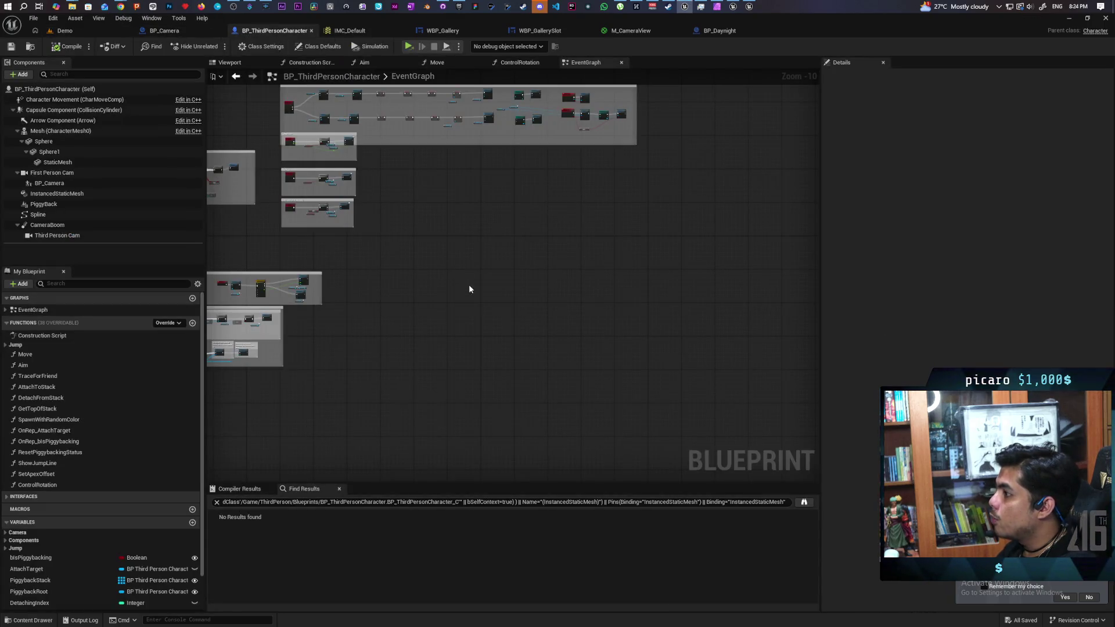
scroll(423, 226, up, 10)
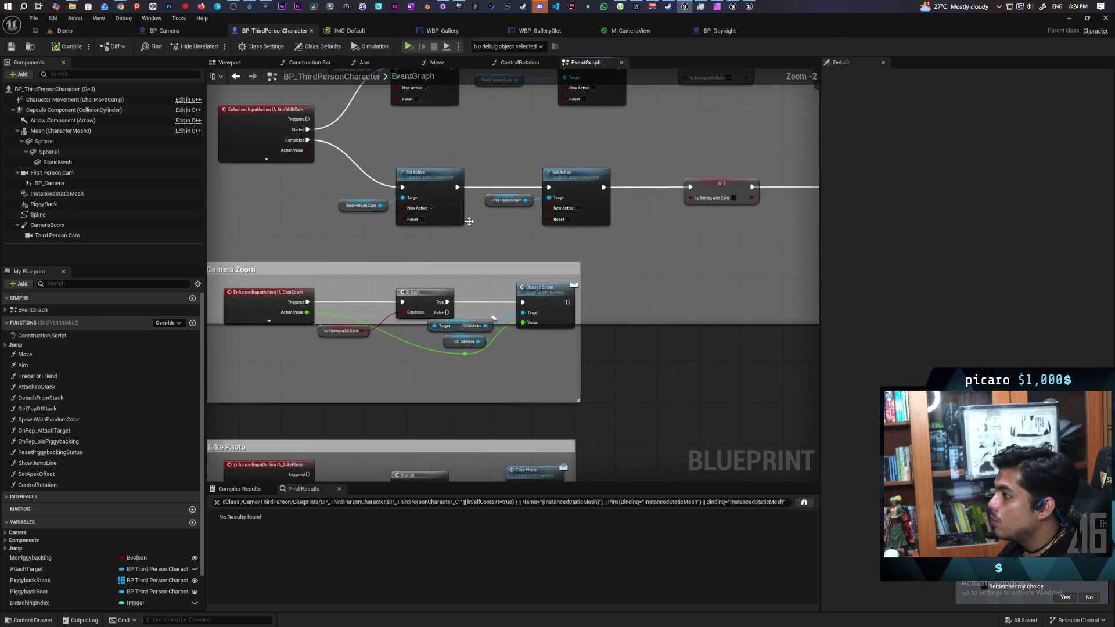
alt+click(423, 226)
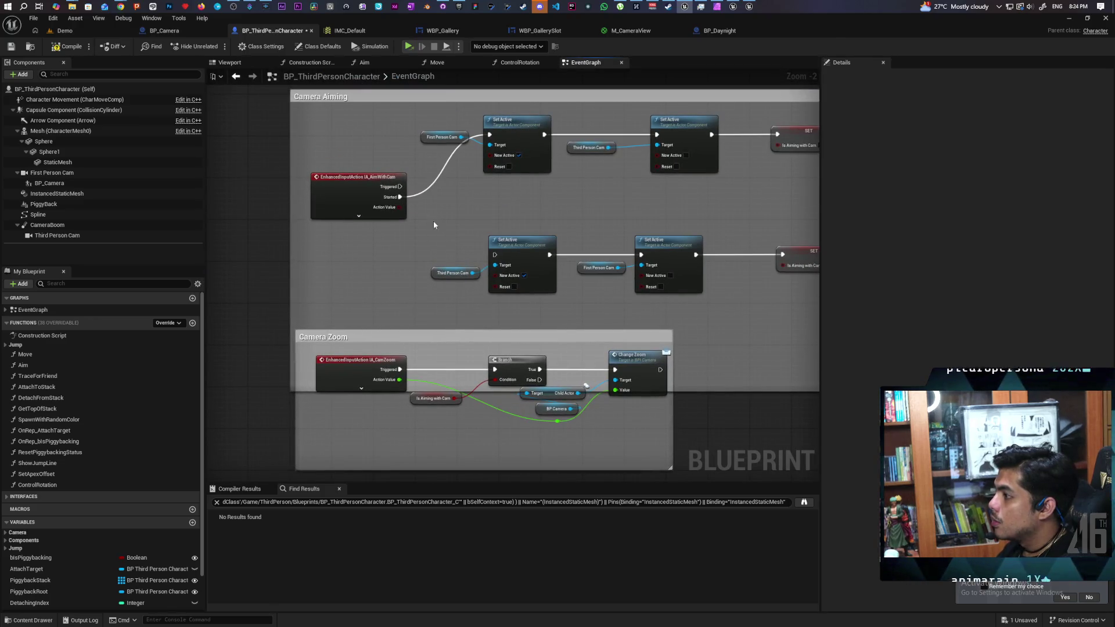
click(65, 31)
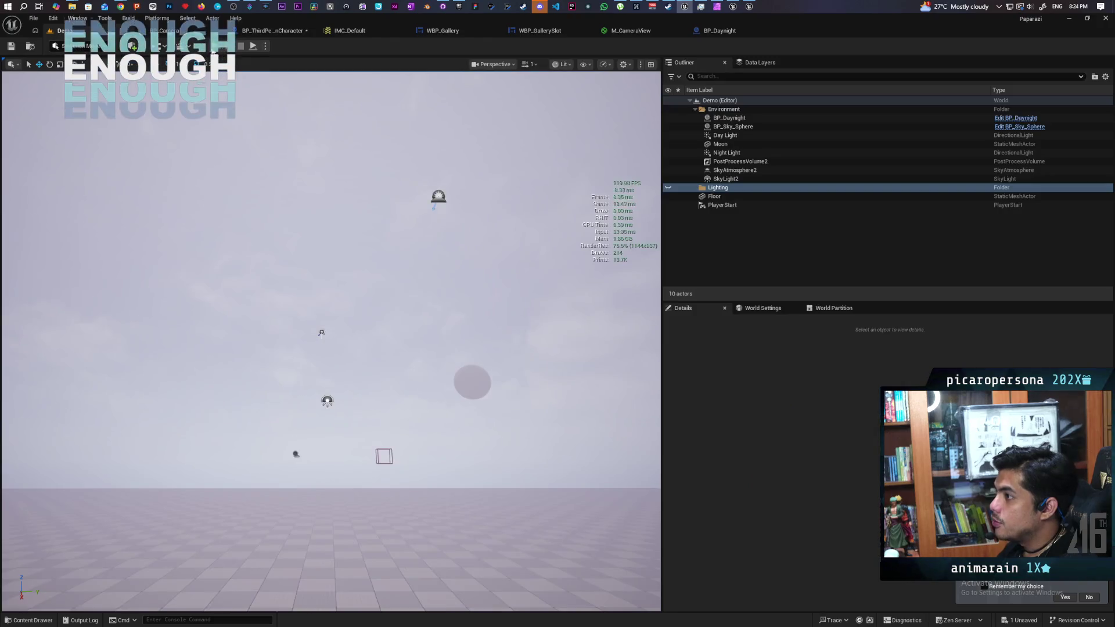
key(ctrl+shift+s)
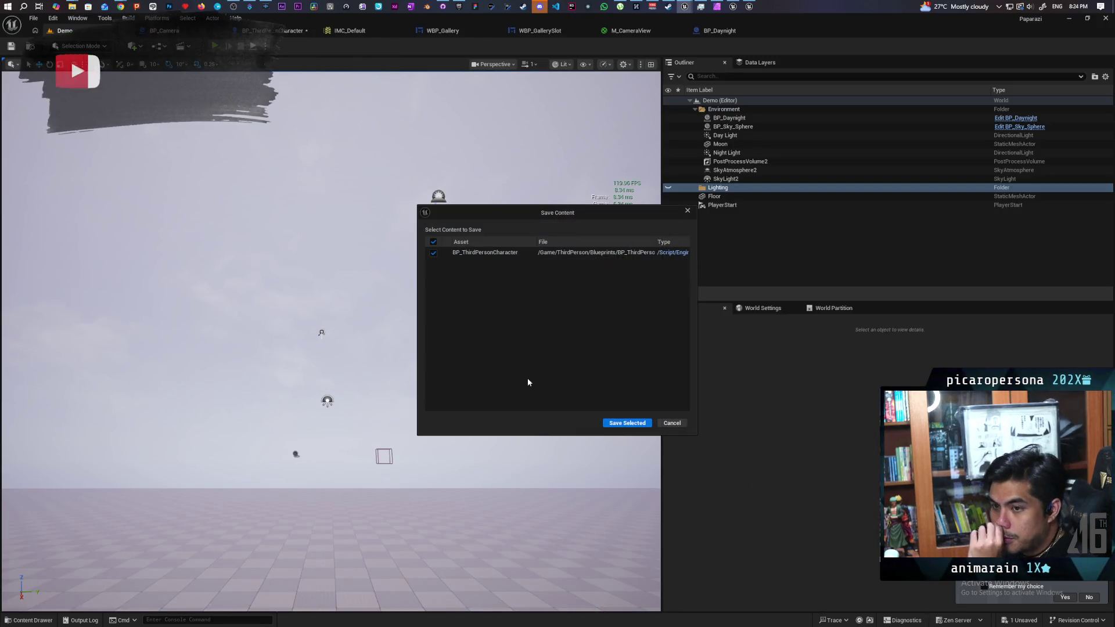
click(627, 423)
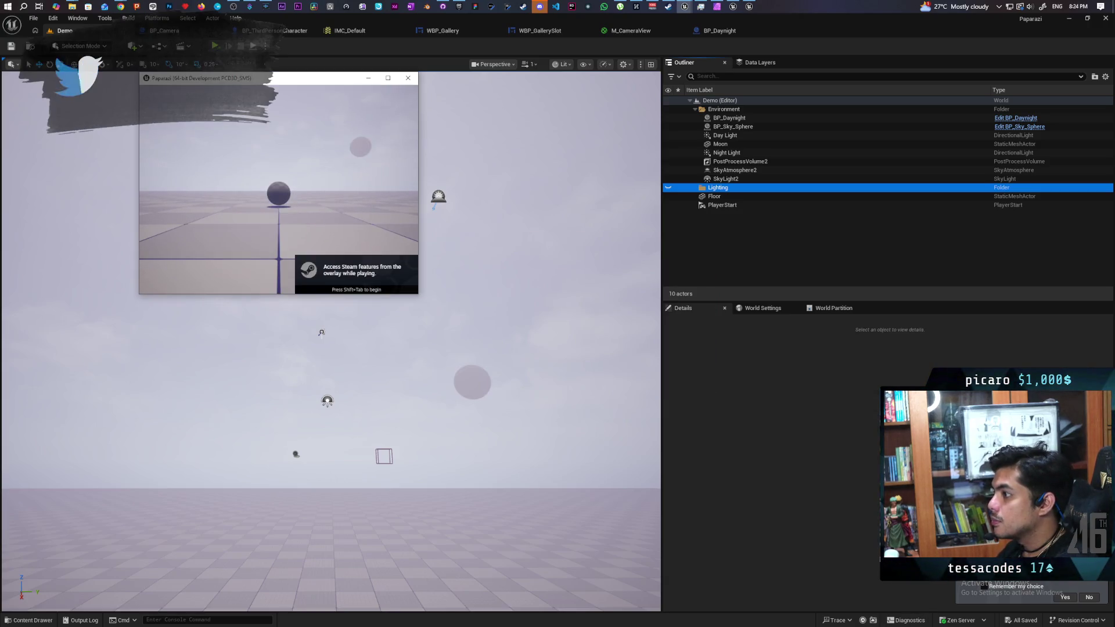
Rerun stat unit, stat fps and r.SetRes 1920x1080 from the in-game console history
key(grave)
key(Up)
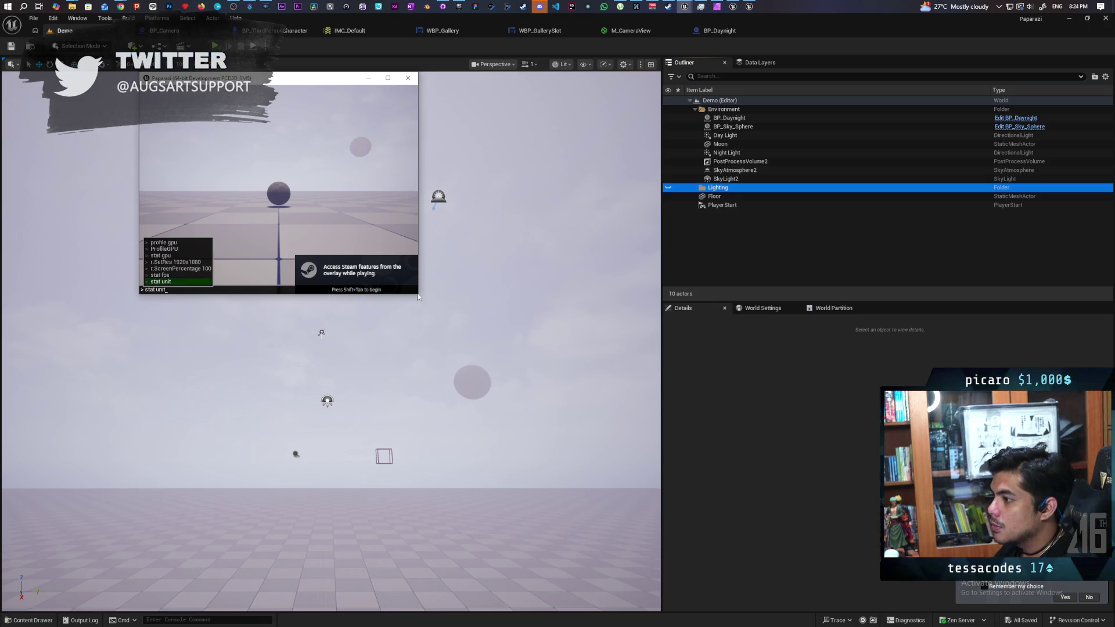
key(Return)
key(Up)
key(Up)
key(Return)
key(Up)
key(Up)
key(Up)
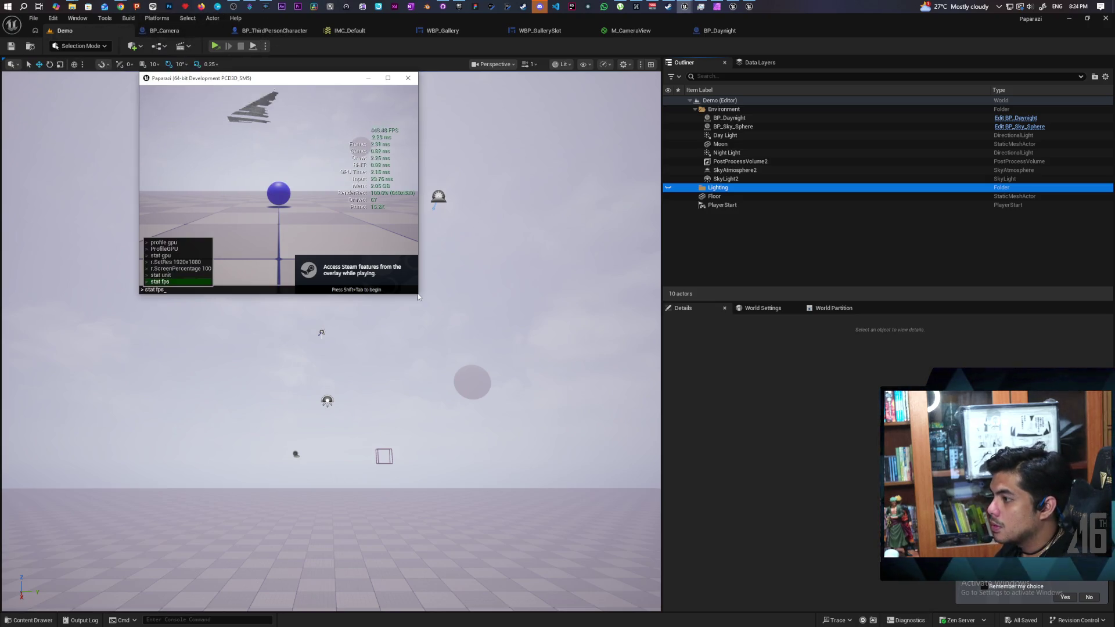
key(Up)
key(Return)
key(Up)
key(Up)
key(Up)
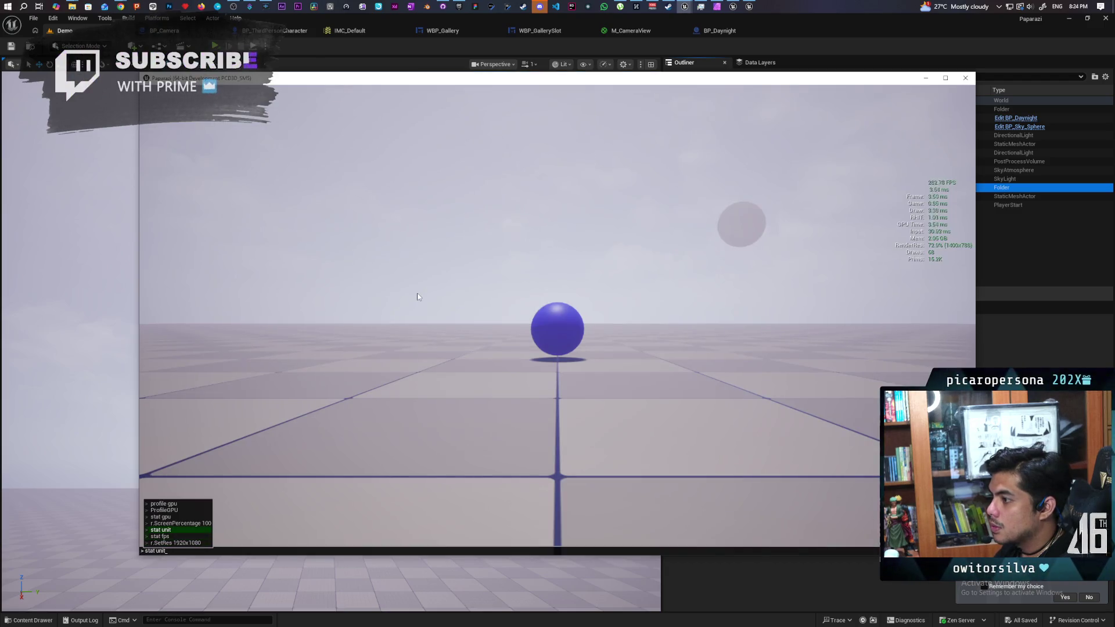
key(Escape)
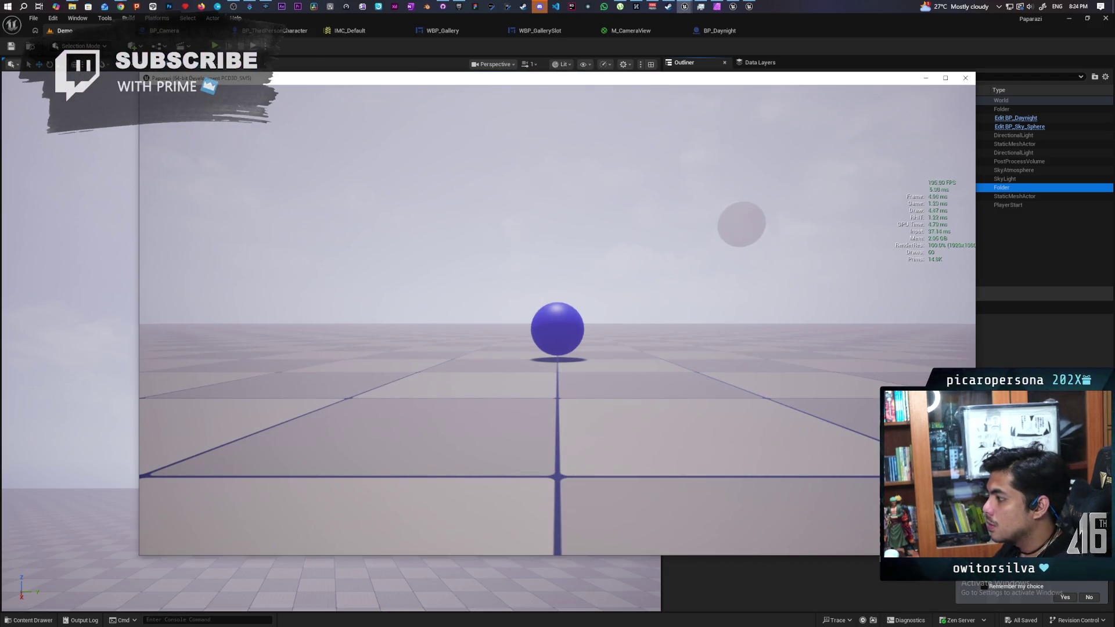
Raise the handheld camera and capture one frame with ProfileGPU
key(e)
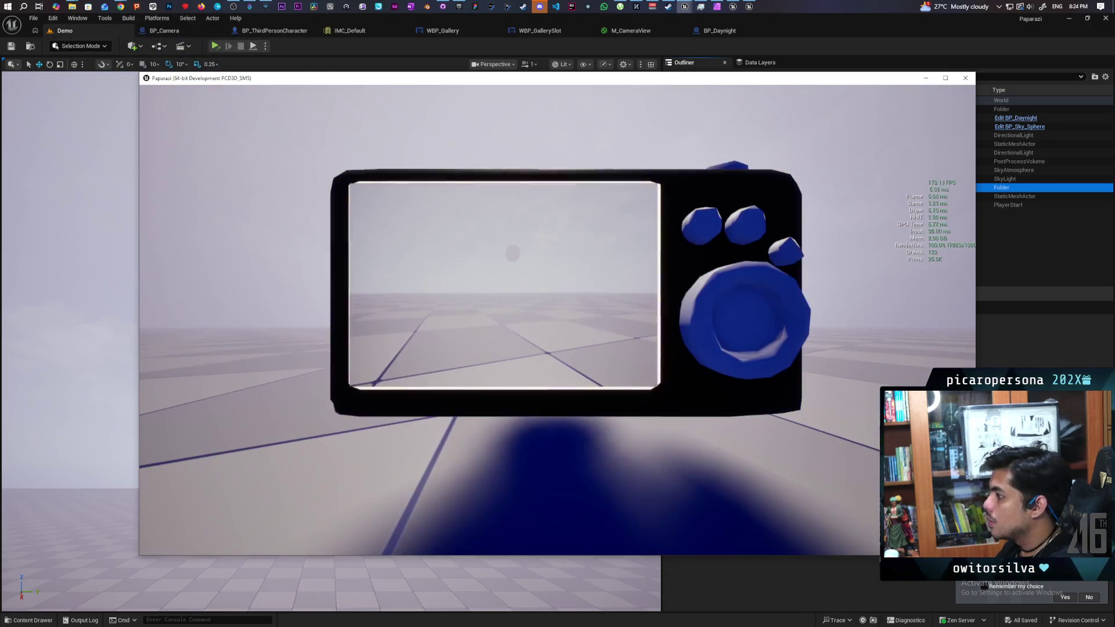
key(grave)
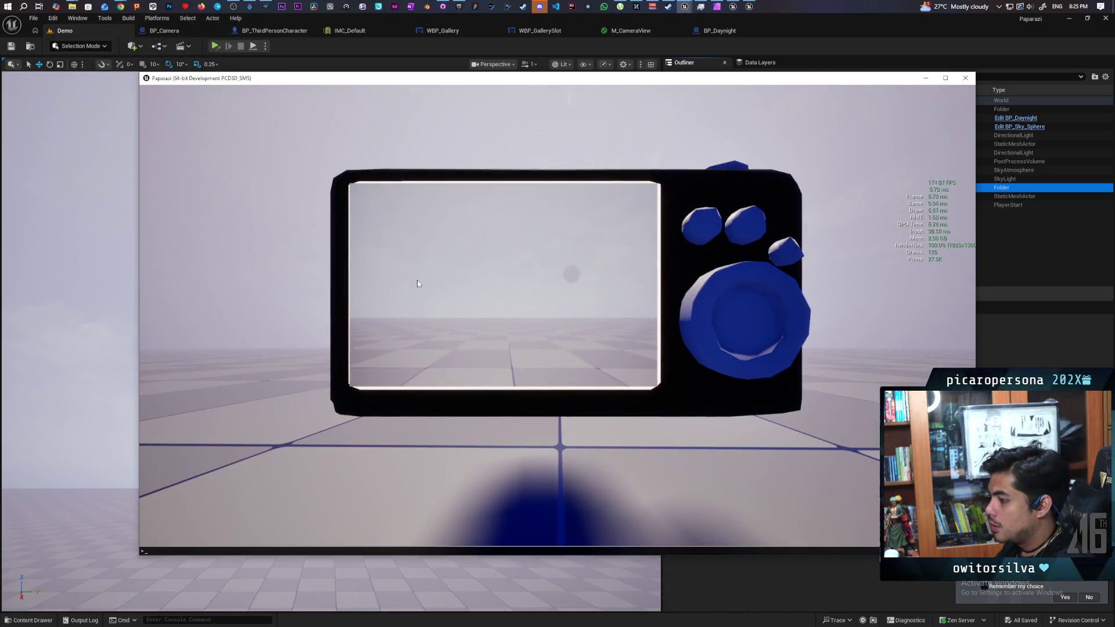
text(profile)
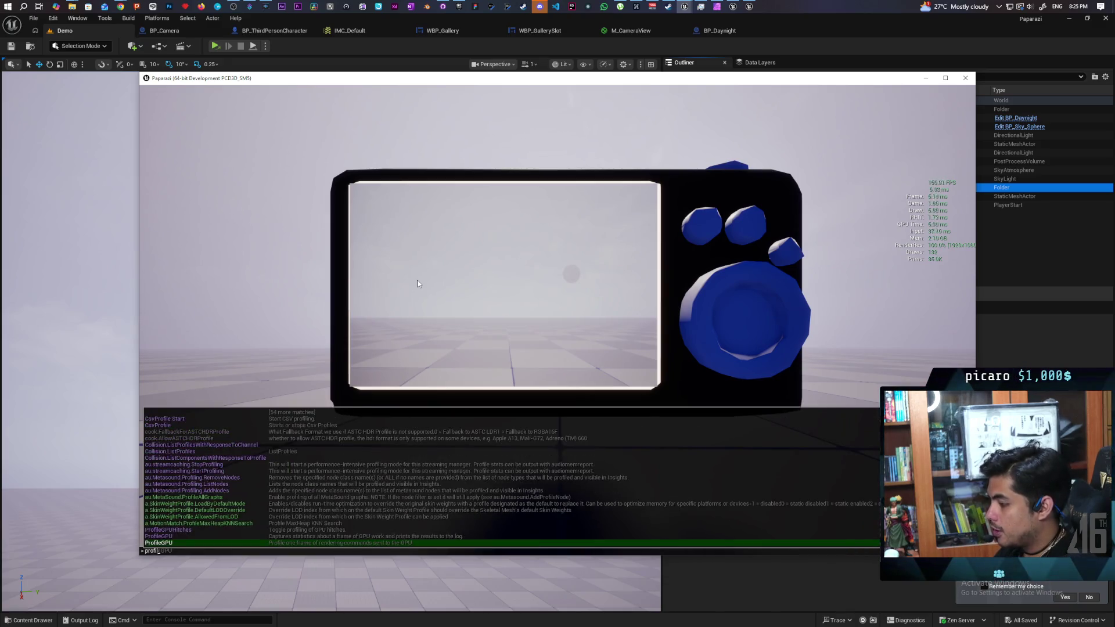
key(Up)
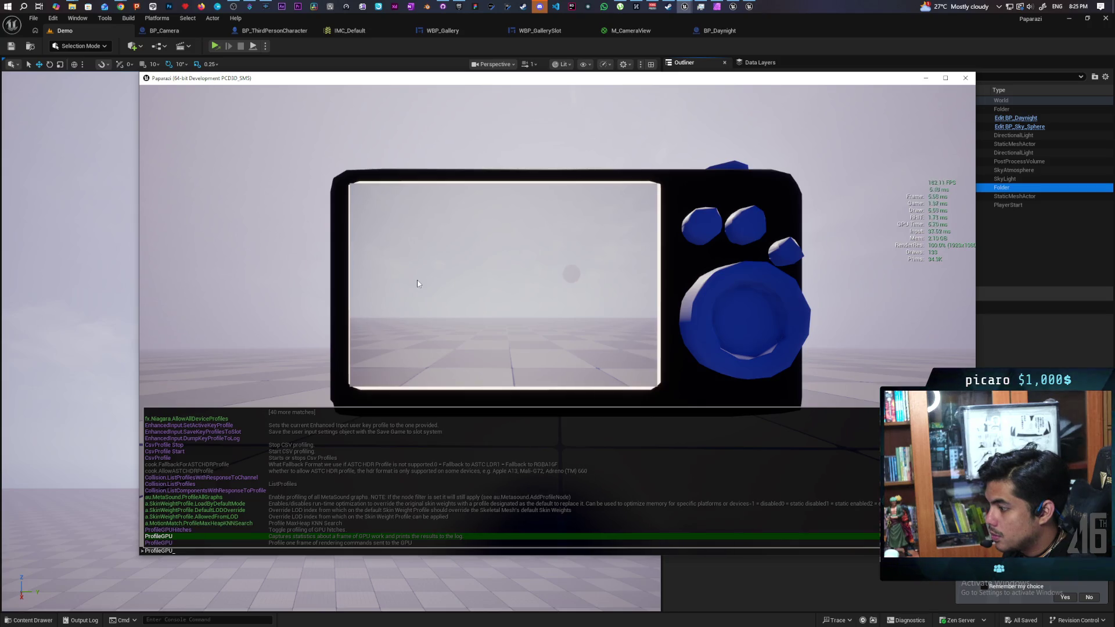
key(Return)
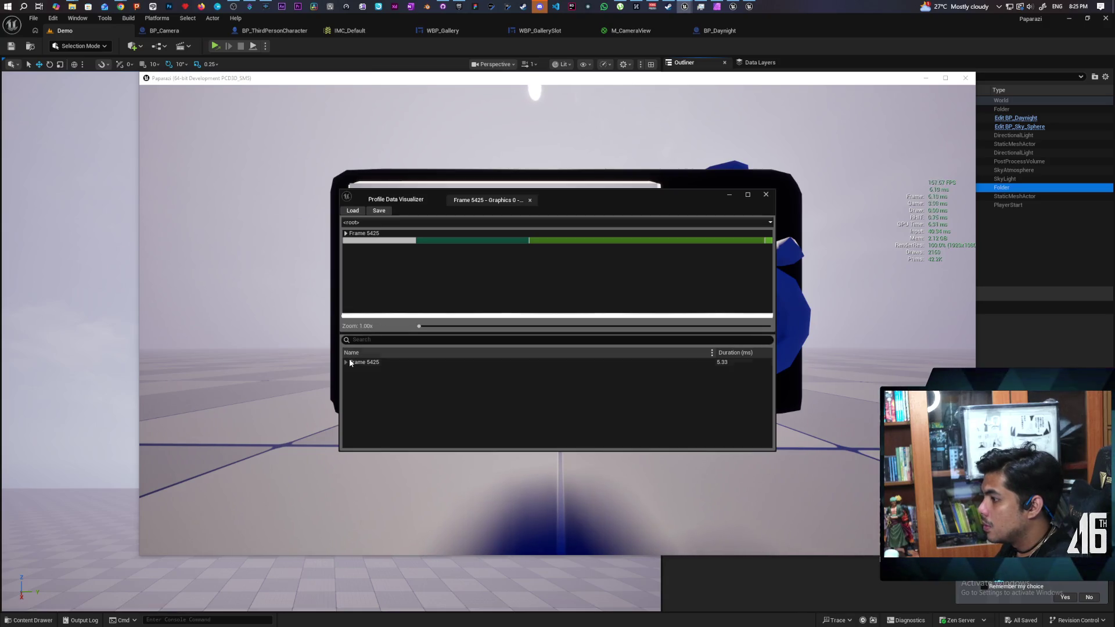
Expand Frame 5425, sort entries by Duration longest first, and open BP_Camera
click(346, 362)
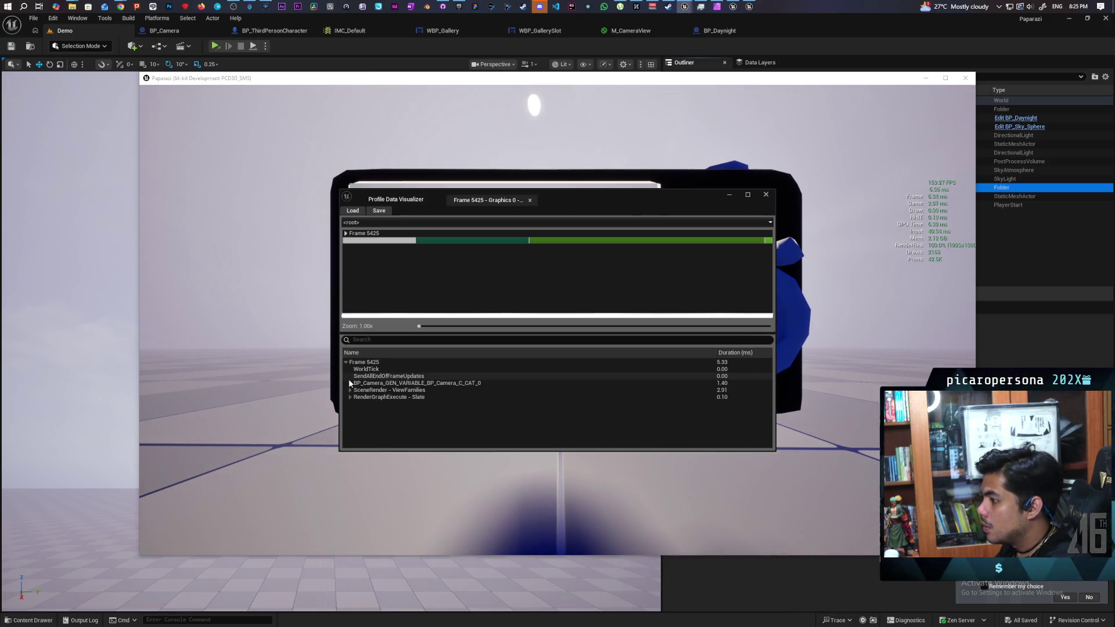
click(736, 354)
click(739, 356)
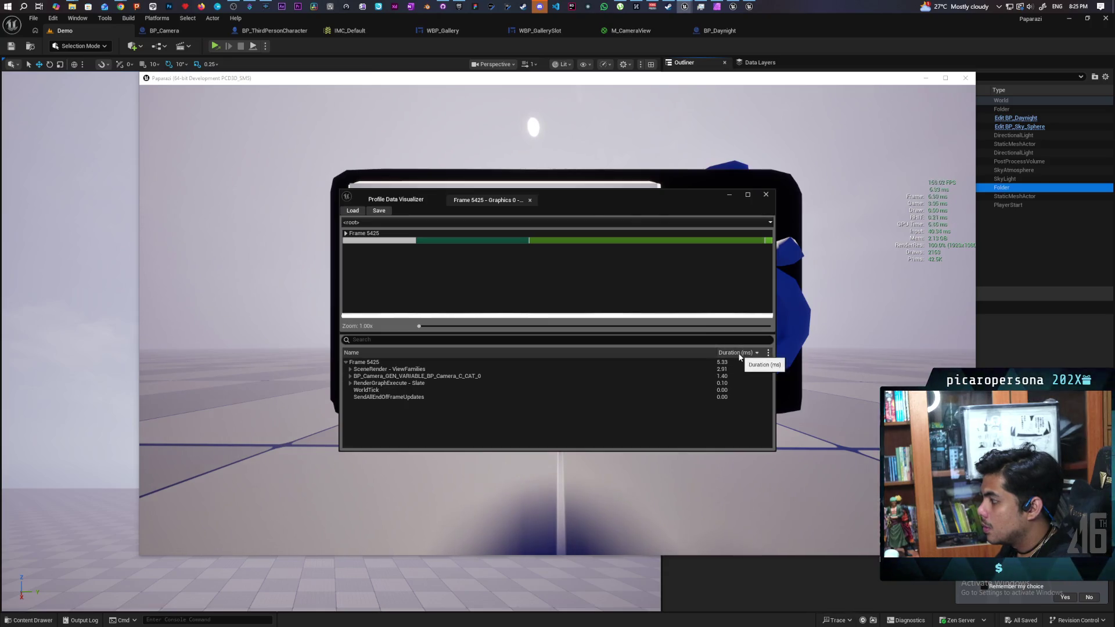
click(350, 376)
click(351, 376)
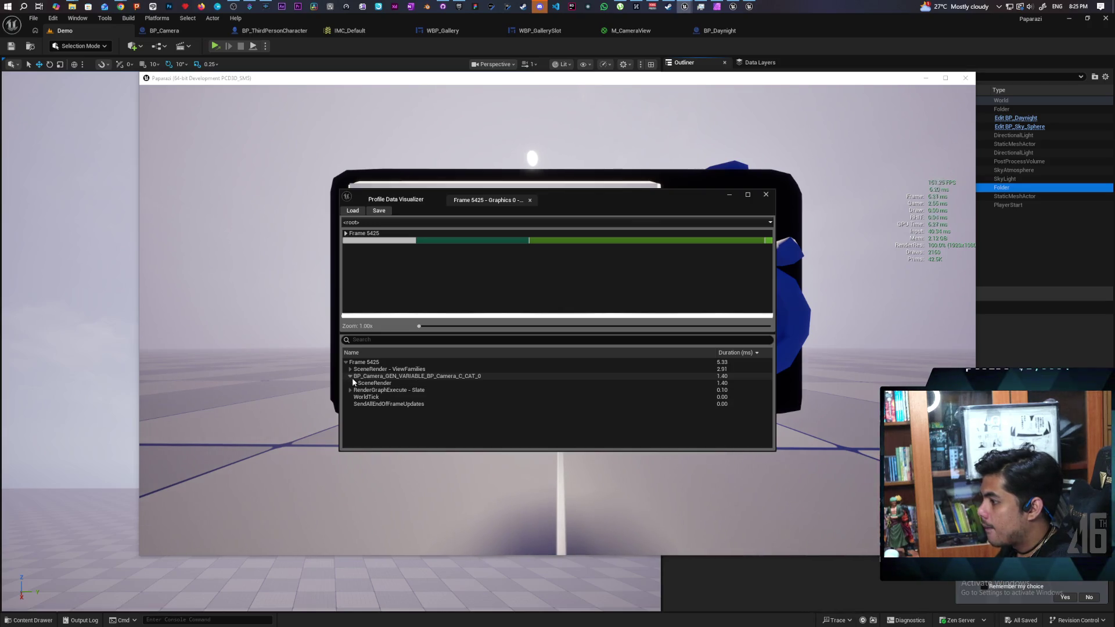
click(351, 376)
Drill into SceneRender, RenderGraphExecute - /ViewFamilies and the 2.73 ms Scene pass list
click(351, 372)
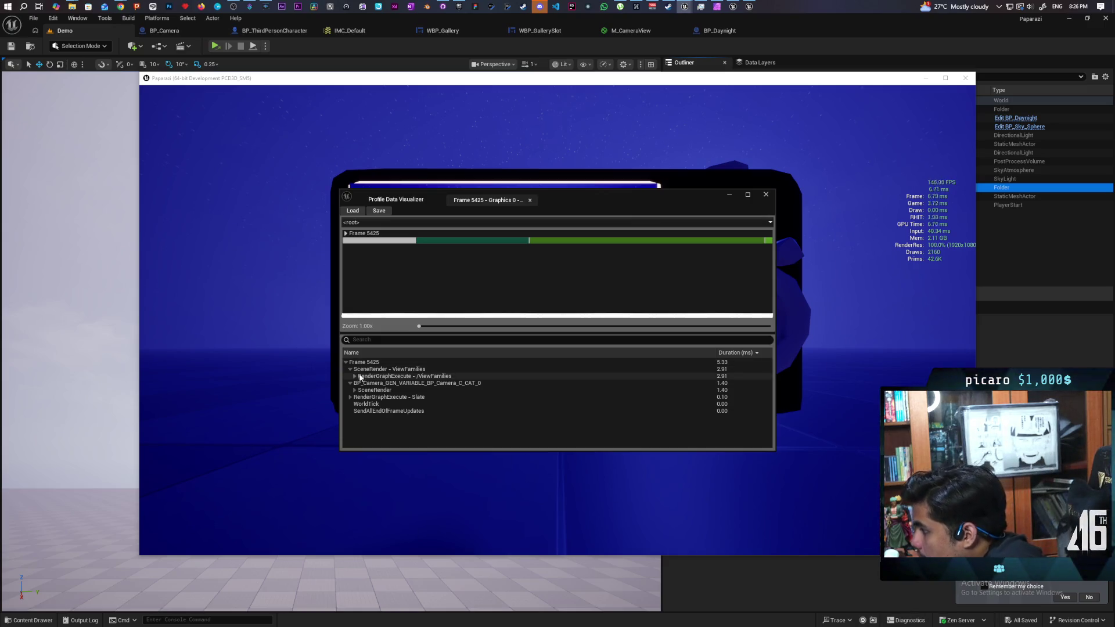
click(355, 376)
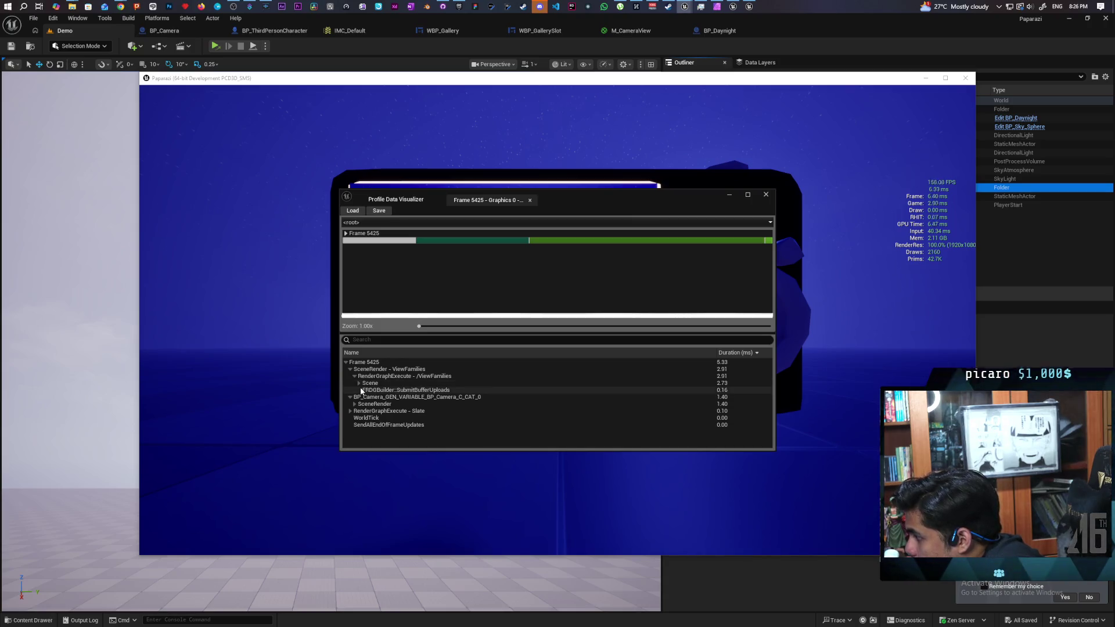
click(359, 384)
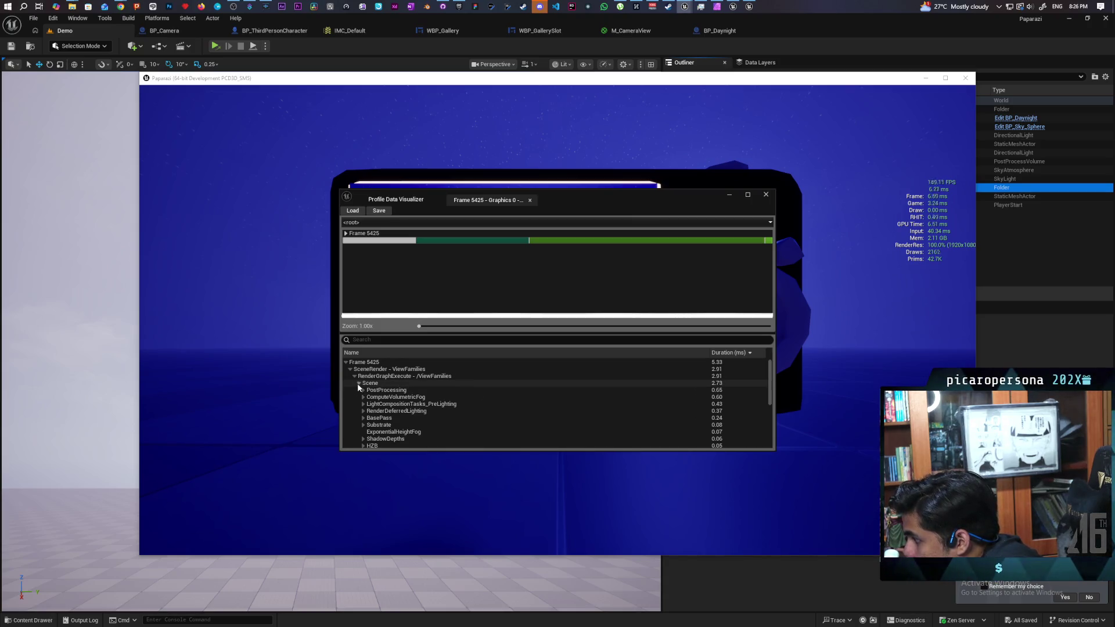
click(358, 384)
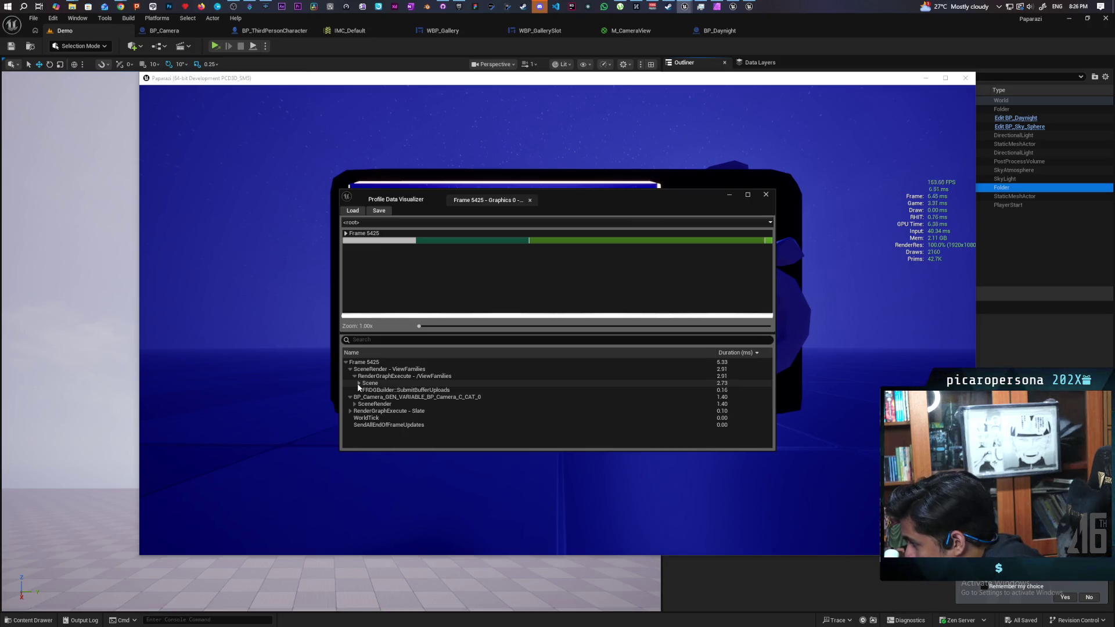
click(358, 383)
double_click(455, 413)
double_click(454, 413)
scroll(454, 413, down, 1)
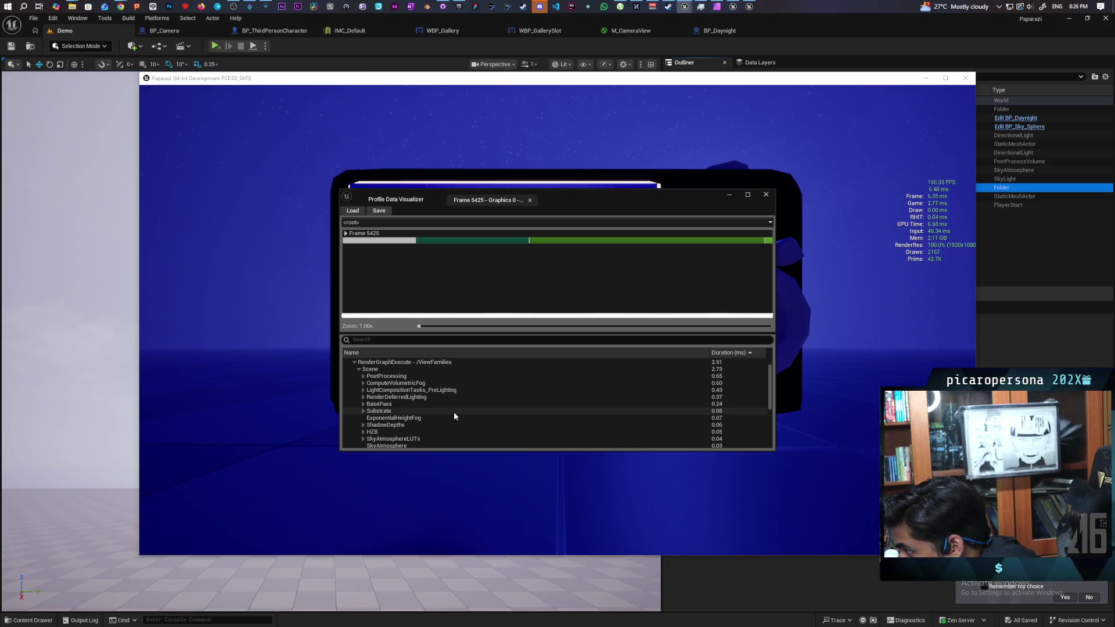
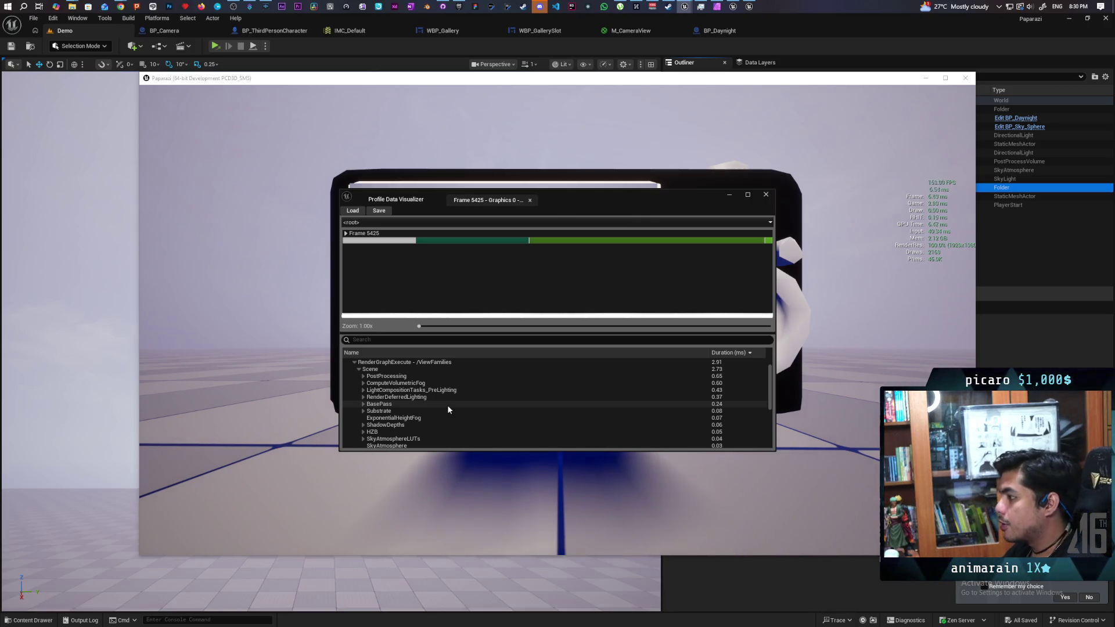
Close the profiling window, quit the standalone game, and close the BP_Daynight blueprint
click(766, 195)
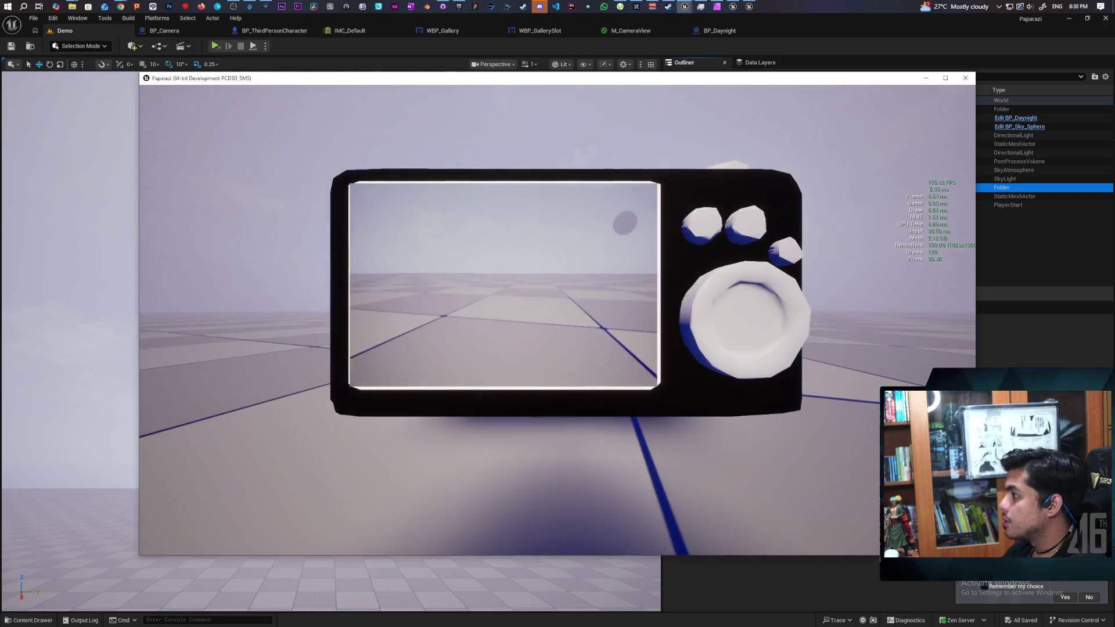
key(Escape)
click(755, 29)
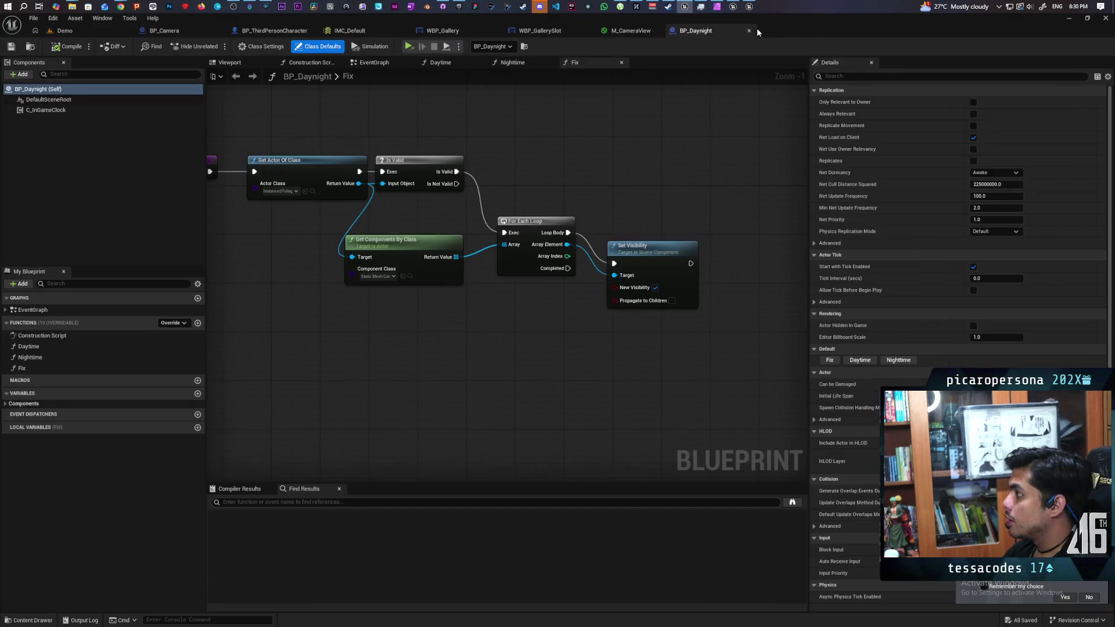
click(773, 31)
Shrink the Demo editor, minimize TestOpenWorld, close MyProject9, and show stat unit frame stats
mouse_move(753, 39)
mouse_down()
mouse_move(900, 64)
mouse_move(995, 48)
mouse_move(974, 48)
mouse_up()
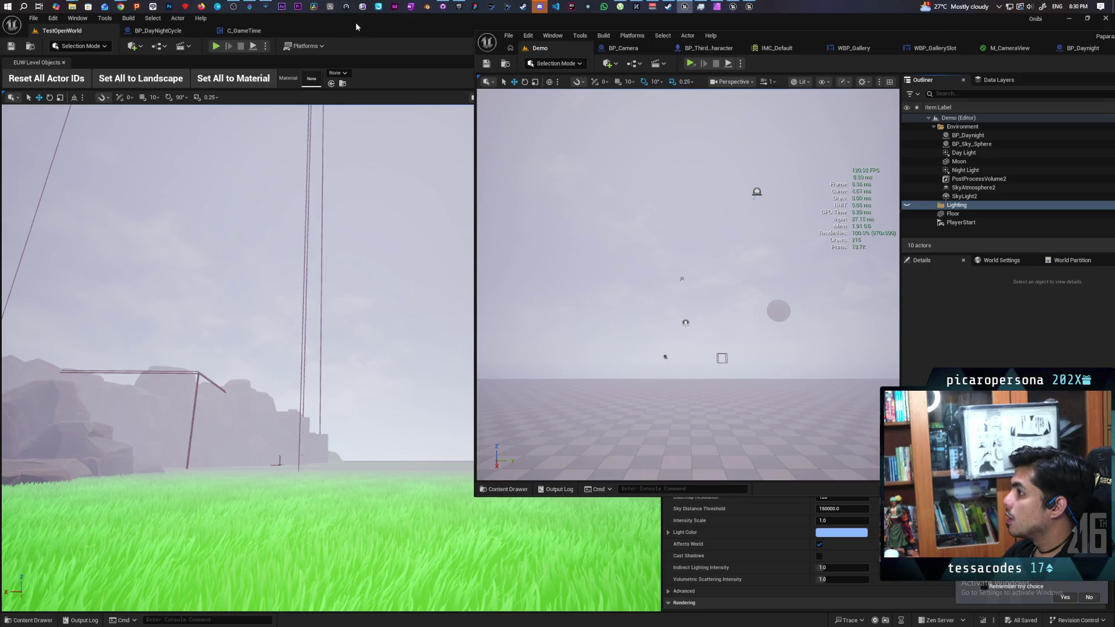
click(733, 7)
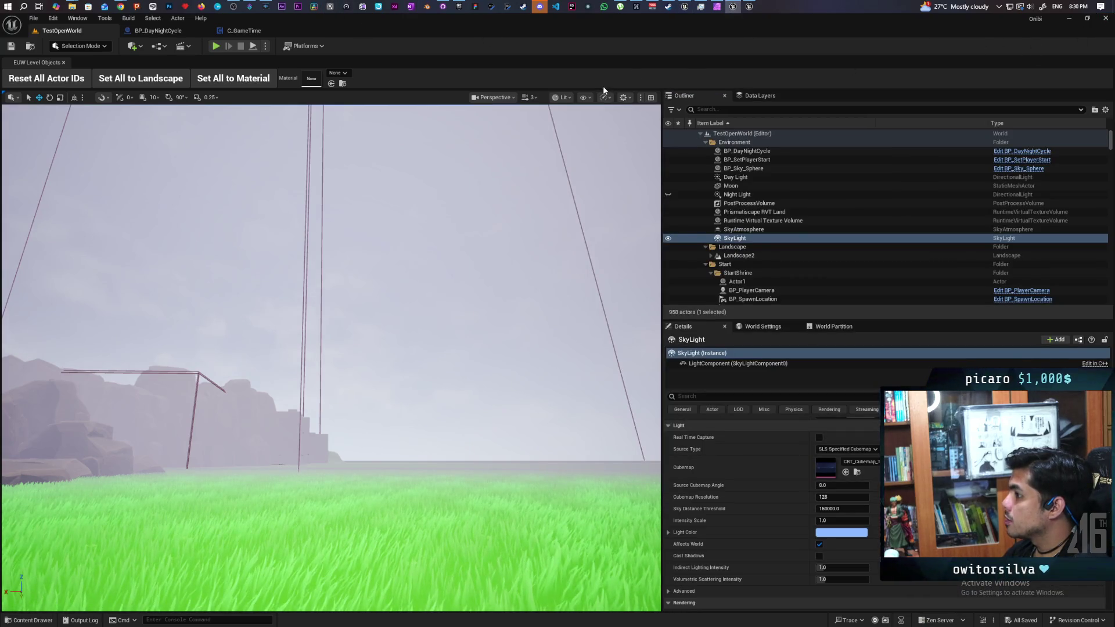
click(739, 9)
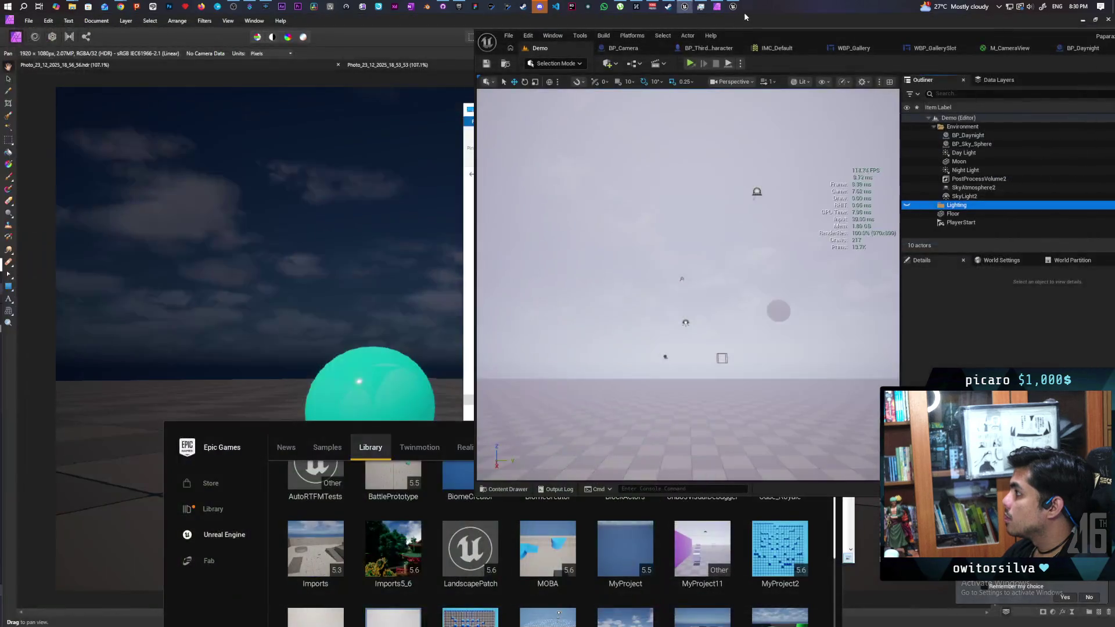
mouse_move(739, 9)
click(772, 21)
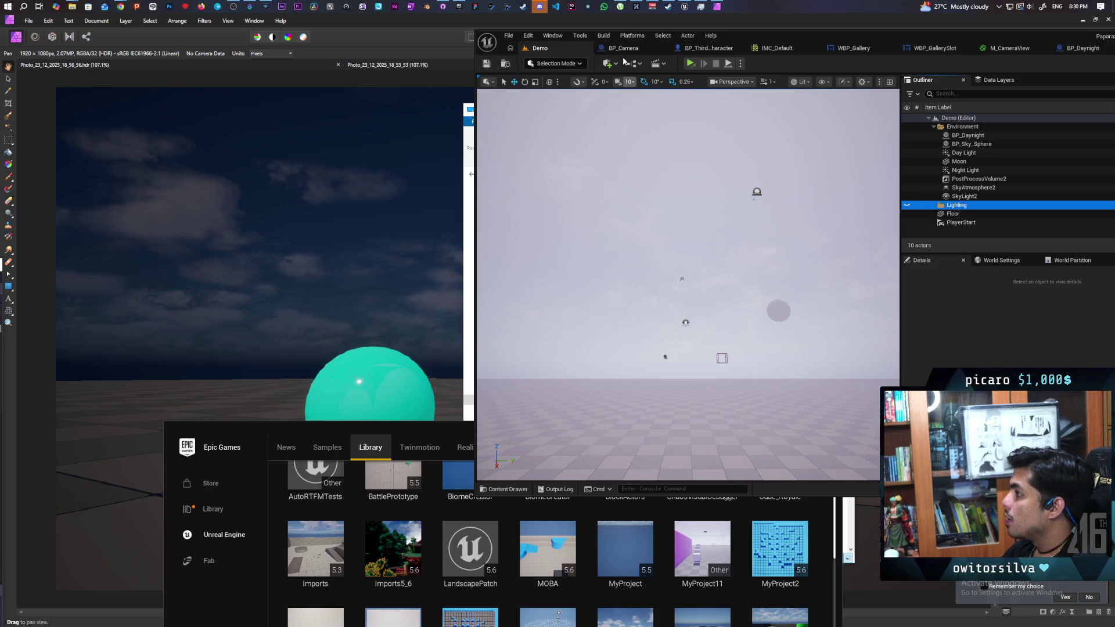
key(ctrl+shift+h)
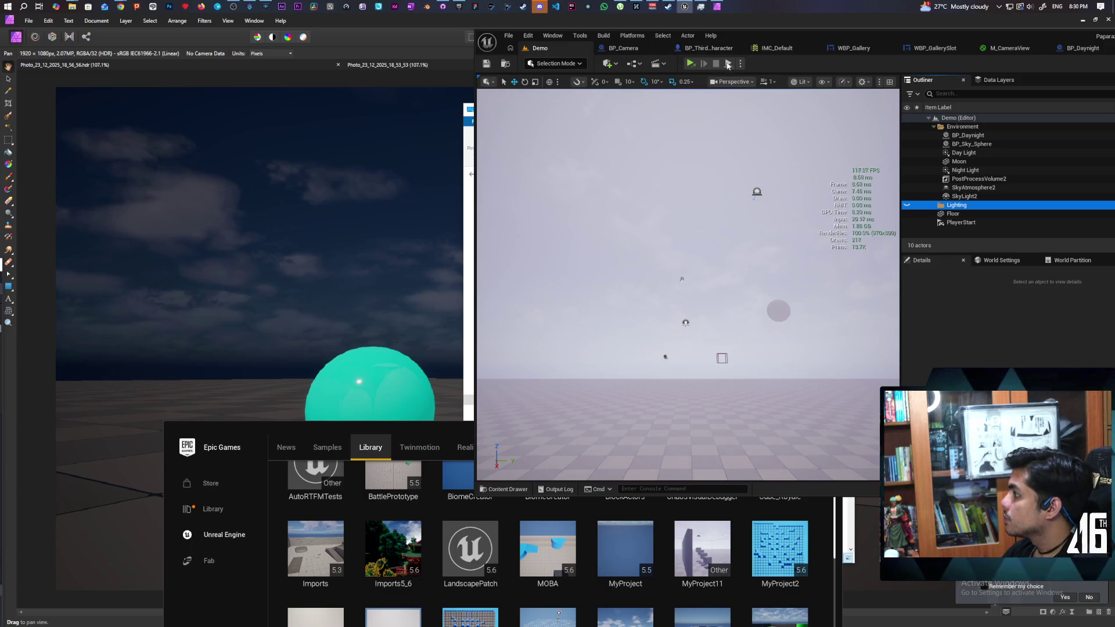
click(742, 64)
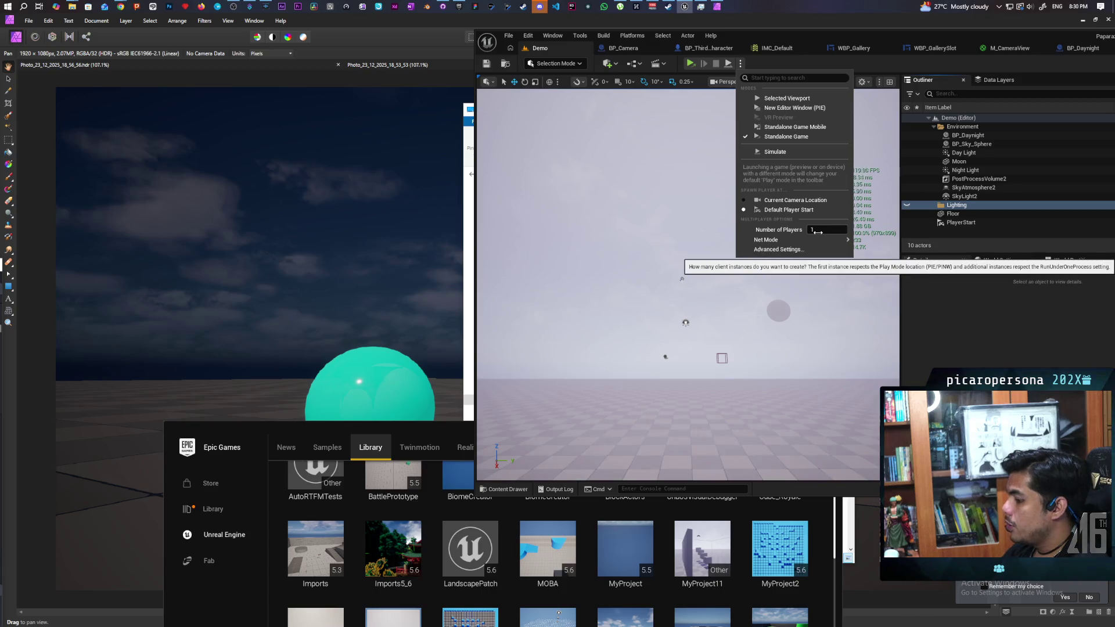
Choose a network mode and start a multiplayer play-in-editor session
mouse_move(828, 246)
click(888, 244)
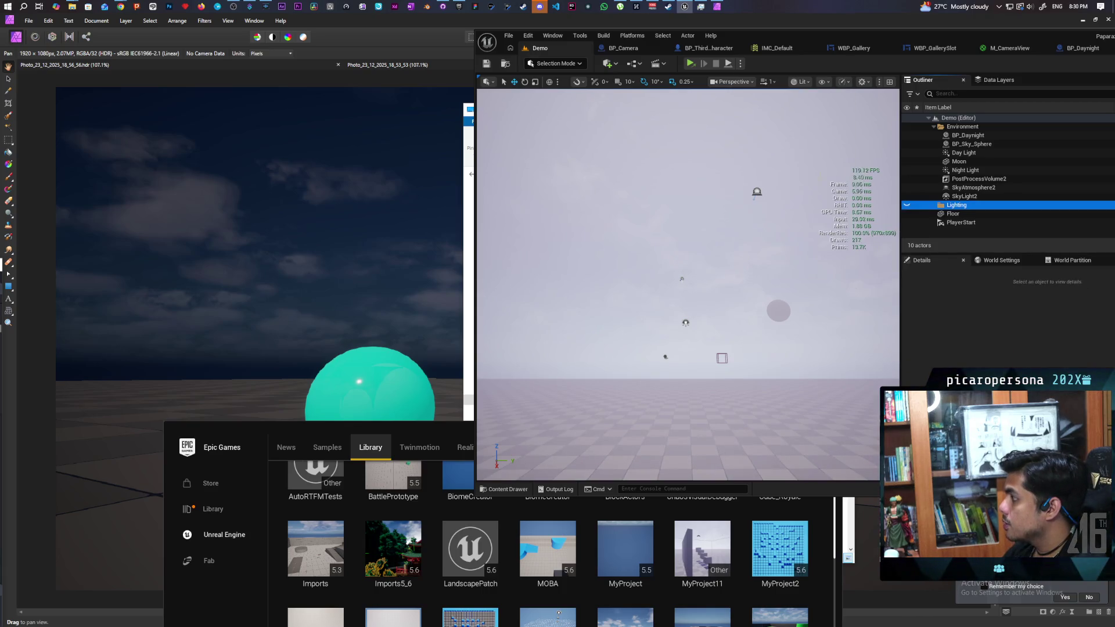
click(741, 64)
click(766, 90)
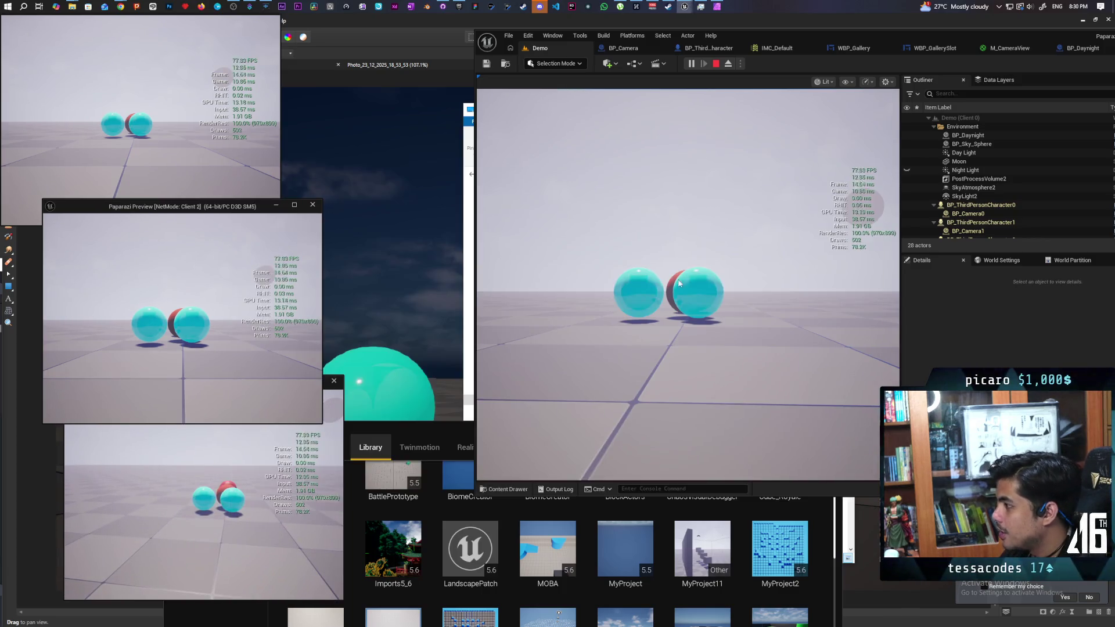
Raise the handheld camera in-game, walk toward the dark sphere, then stop the session
click(601, 273)
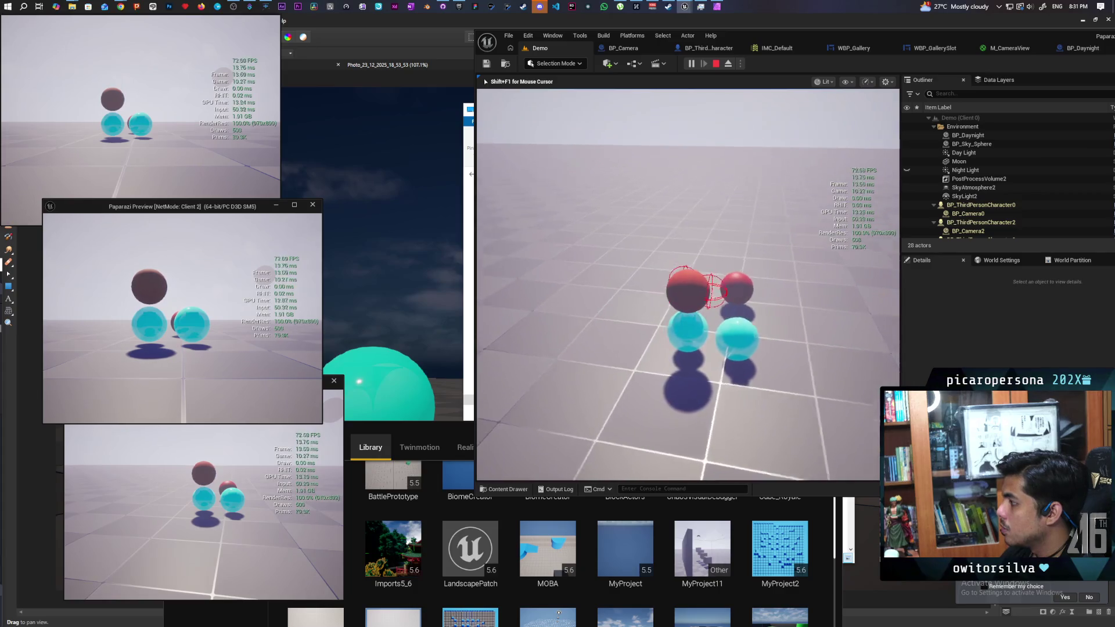
key(e)
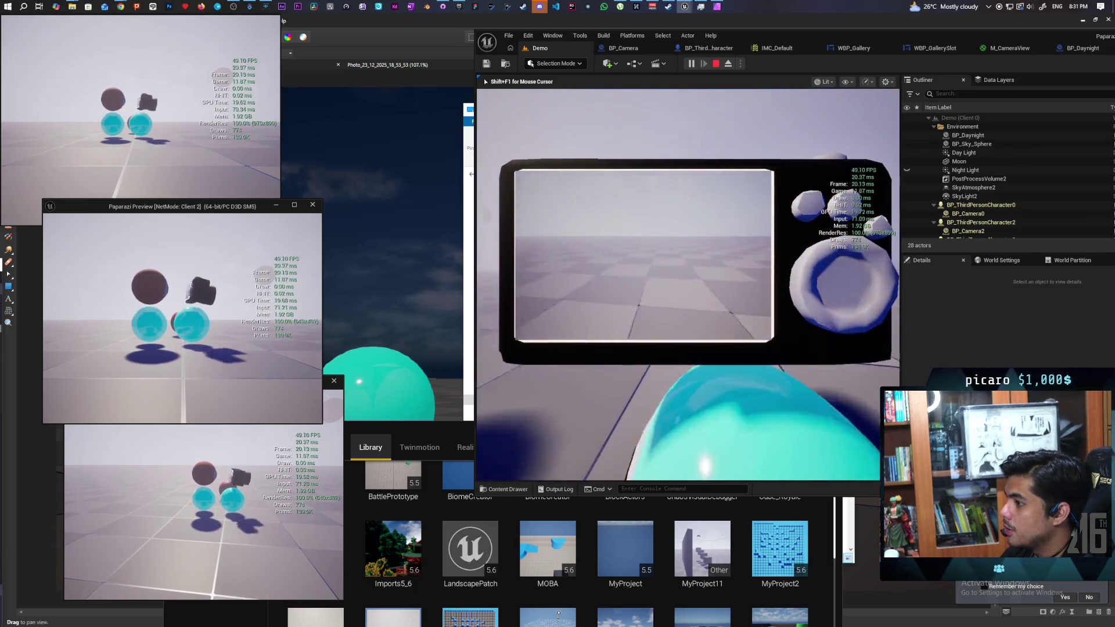
key(w)
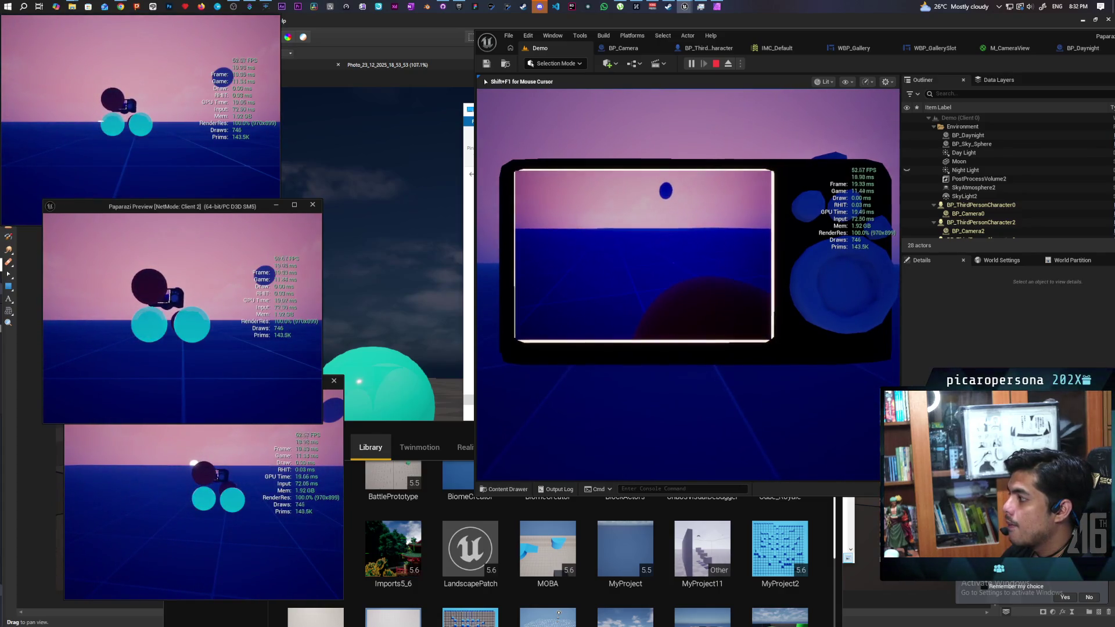
key(Escape)
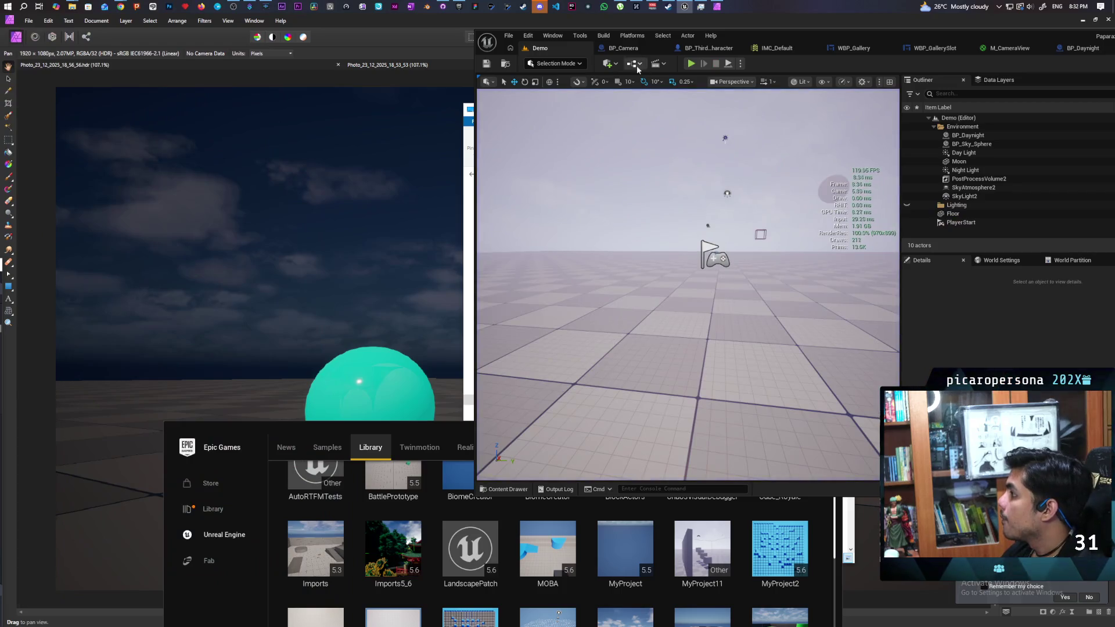
Wire IA_AimWithCam's Completed pin to the lower Set Active node, save, then open BP_Camera
click(706, 48)
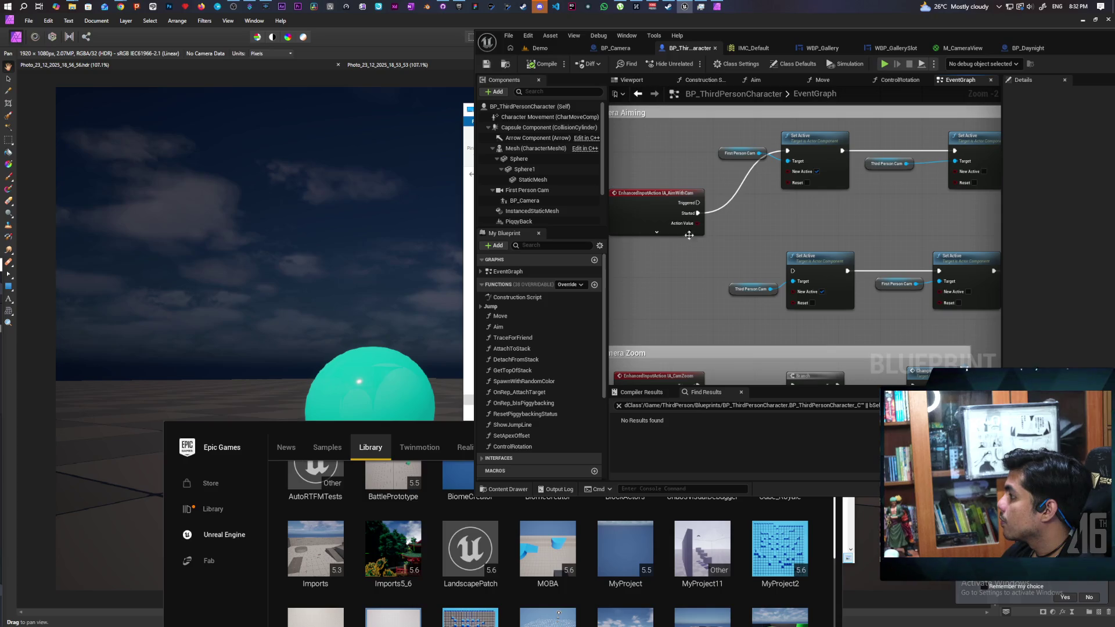
click(657, 233)
mouse_move(699, 244)
mouse_down()
mouse_move(805, 270)
mouse_move(794, 271)
mouse_up()
click(657, 294)
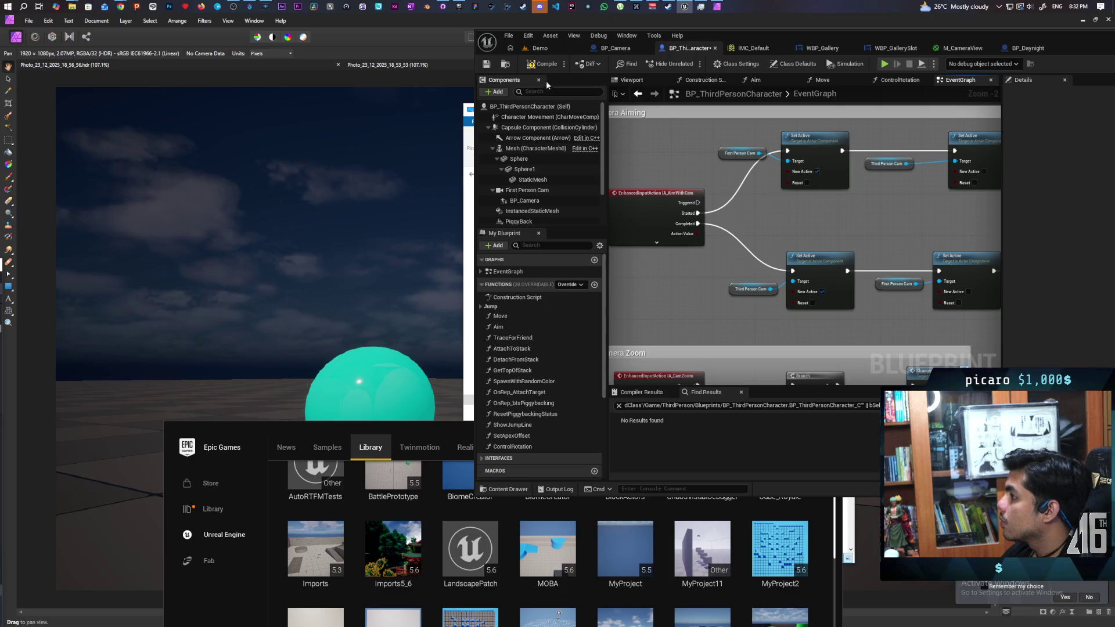
key(ctrl+s)
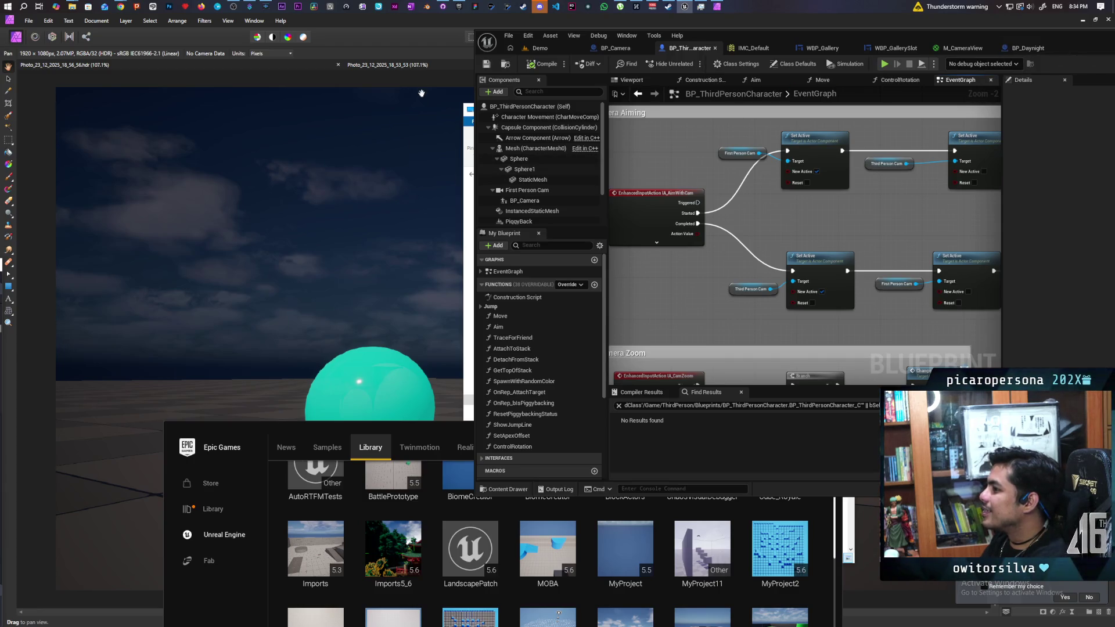
click(541, 48)
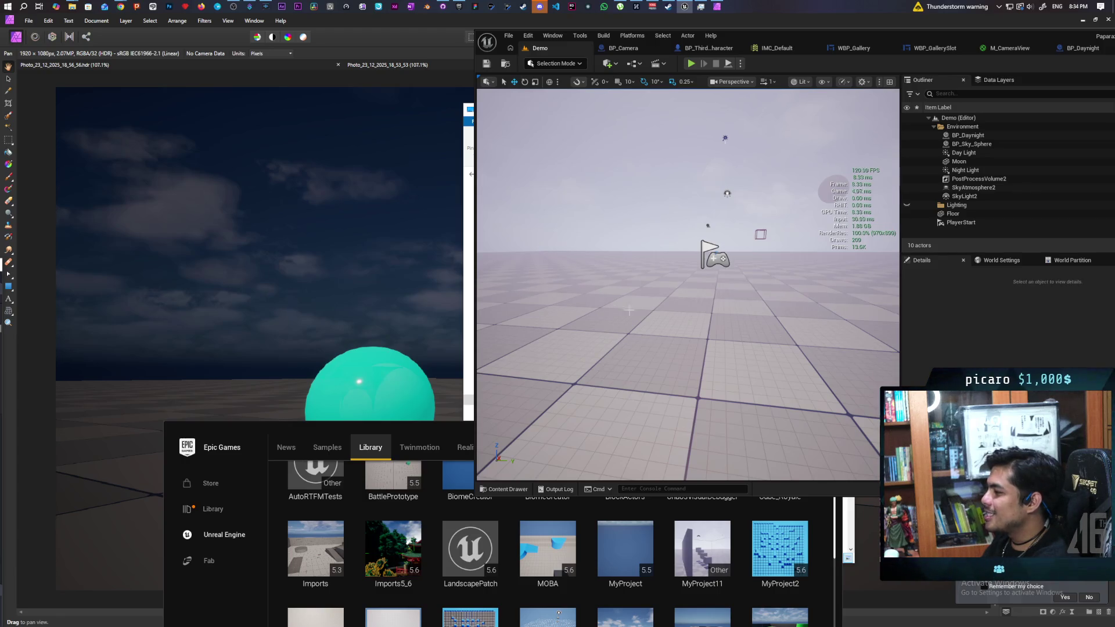
click(626, 50)
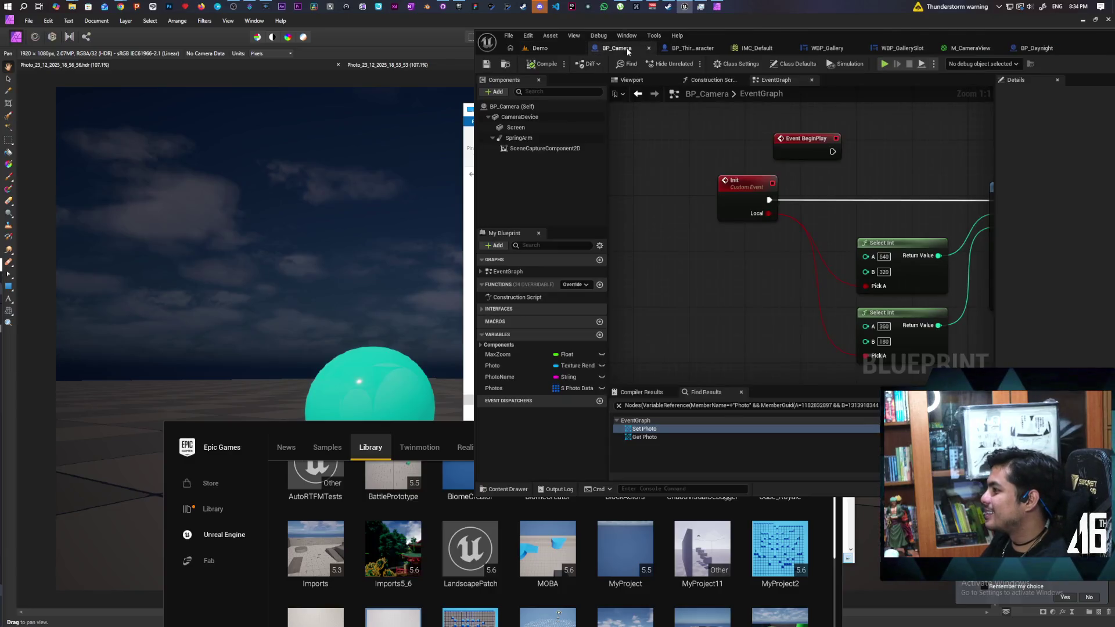
Inspect BP_Camera's CameraDevice in the 3D preview, glance at the character graph, then return
click(520, 117)
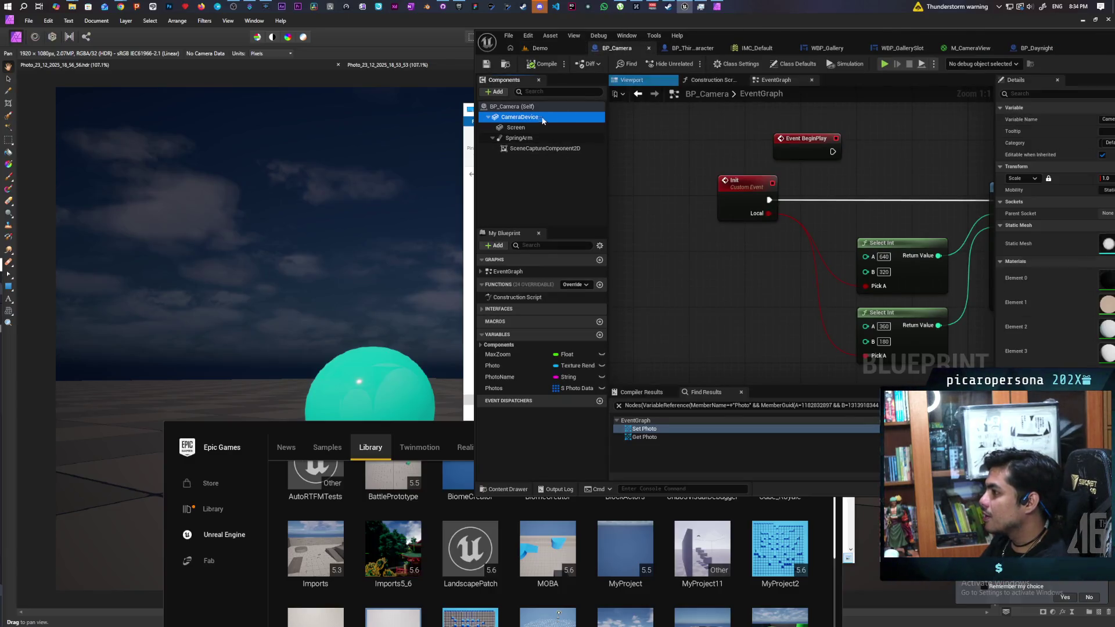
click(636, 80)
scroll(854, 229, up, 5)
mouse_move(854, 228)
mouse_down()
mouse_move(615, 237)
mouse_move(849, 239)
mouse_up()
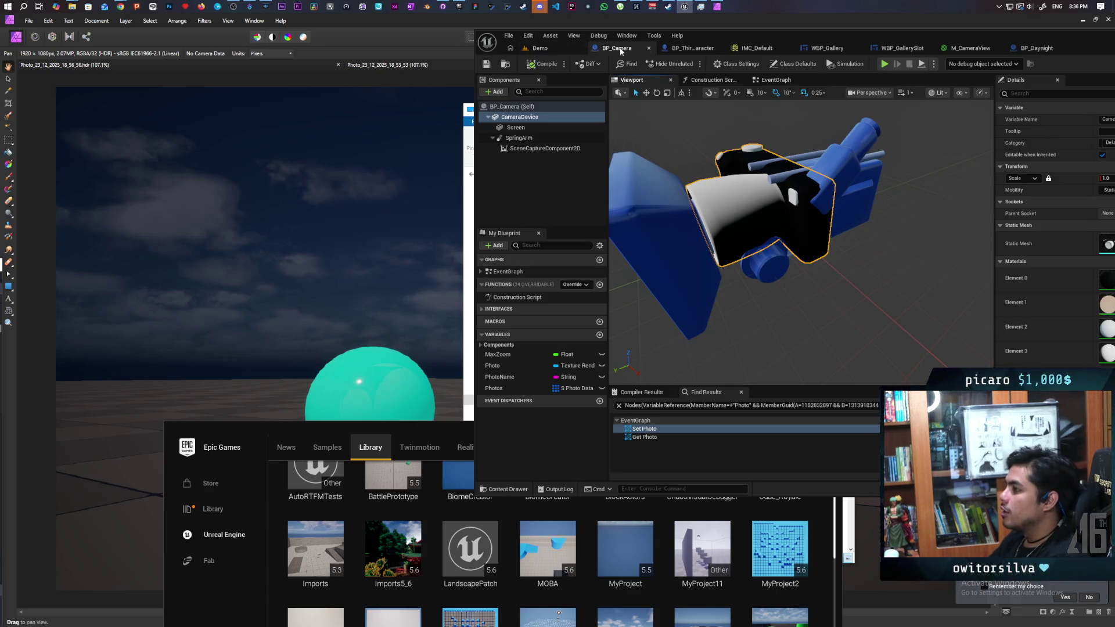
click(679, 47)
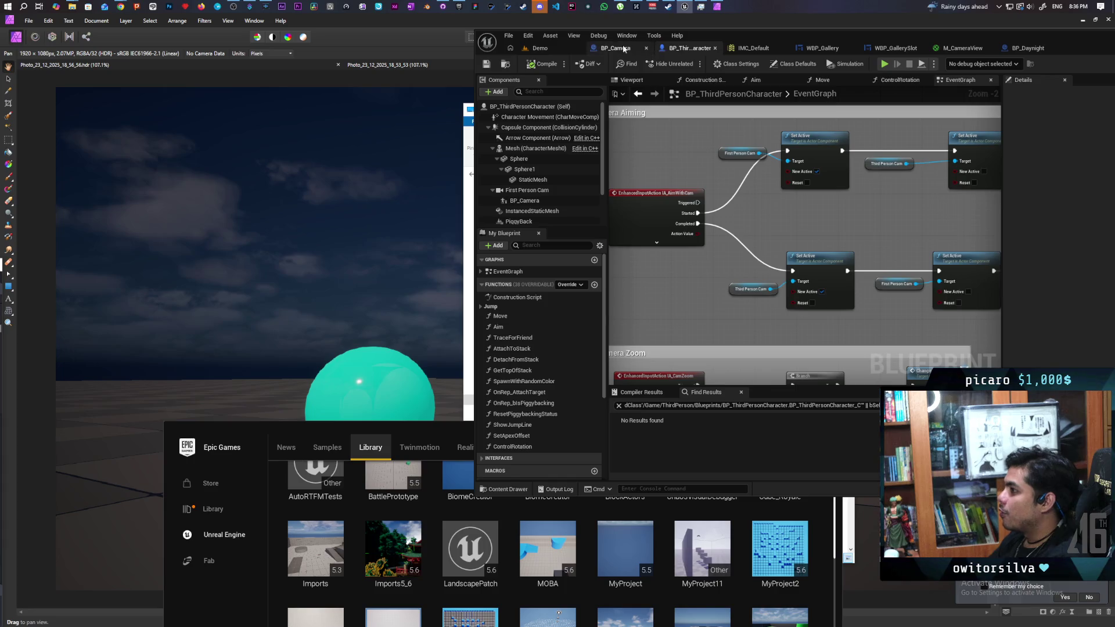
click(615, 48)
Bring BP_Camera's Event BeginPlay nodes into view and maximize the editor window
click(775, 80)
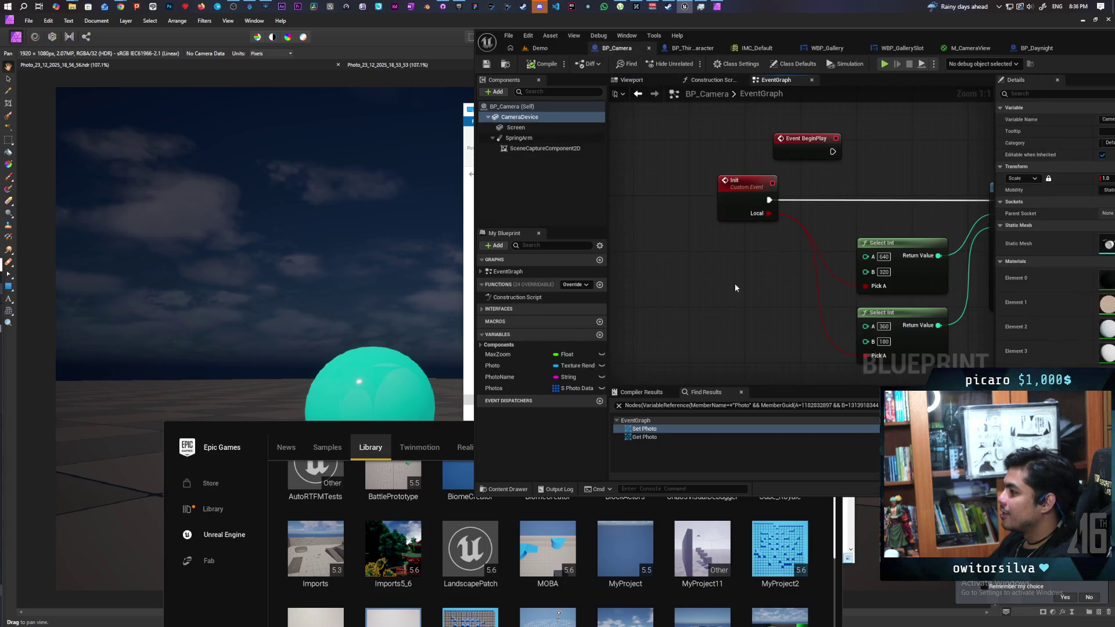
scroll(738, 285, down, 3)
scroll(755, 262, up, 3)
mouse_move(772, 272)
mouse_down()
mouse_move(642, 306)
mouse_move(707, 324)
mouse_move(710, 310)
mouse_move(701, 319)
mouse_up()
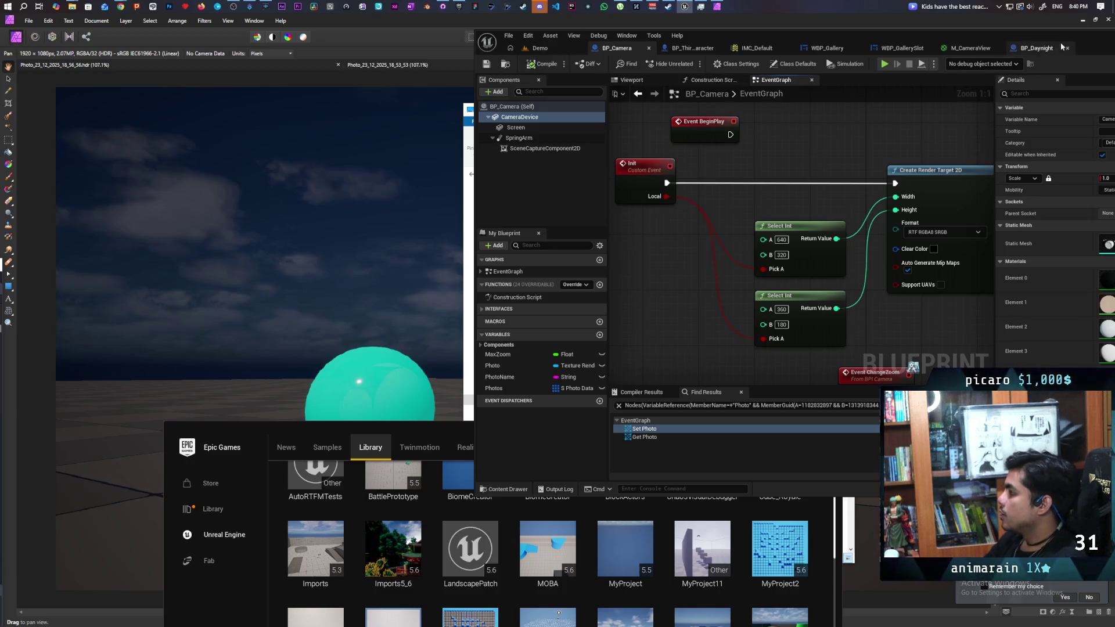
drag(1089, 39, 896, 61)
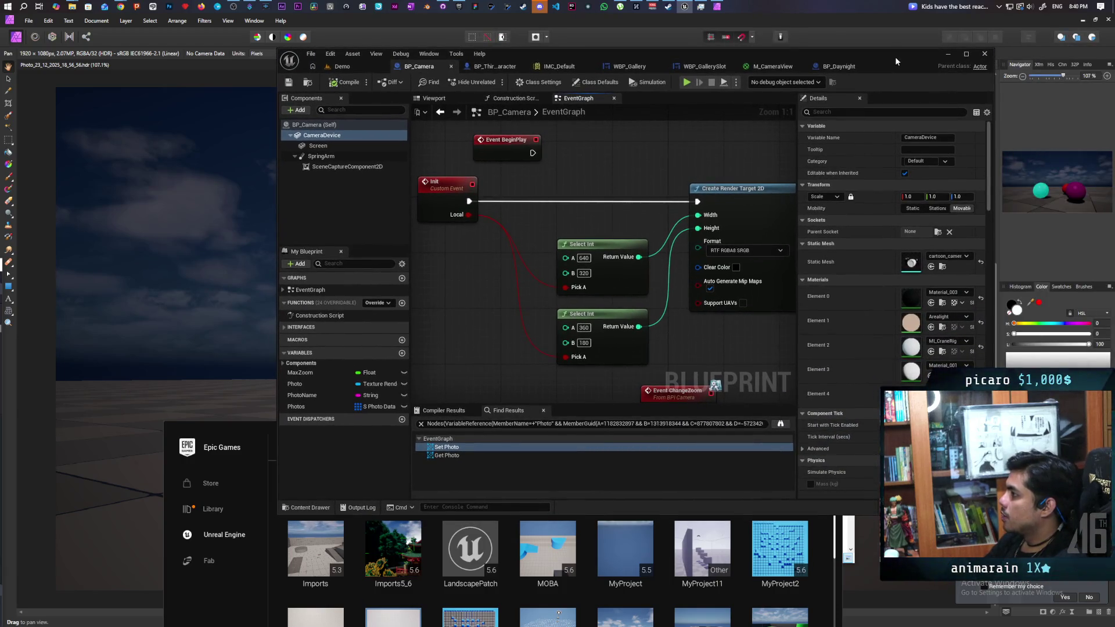
double_click(896, 60)
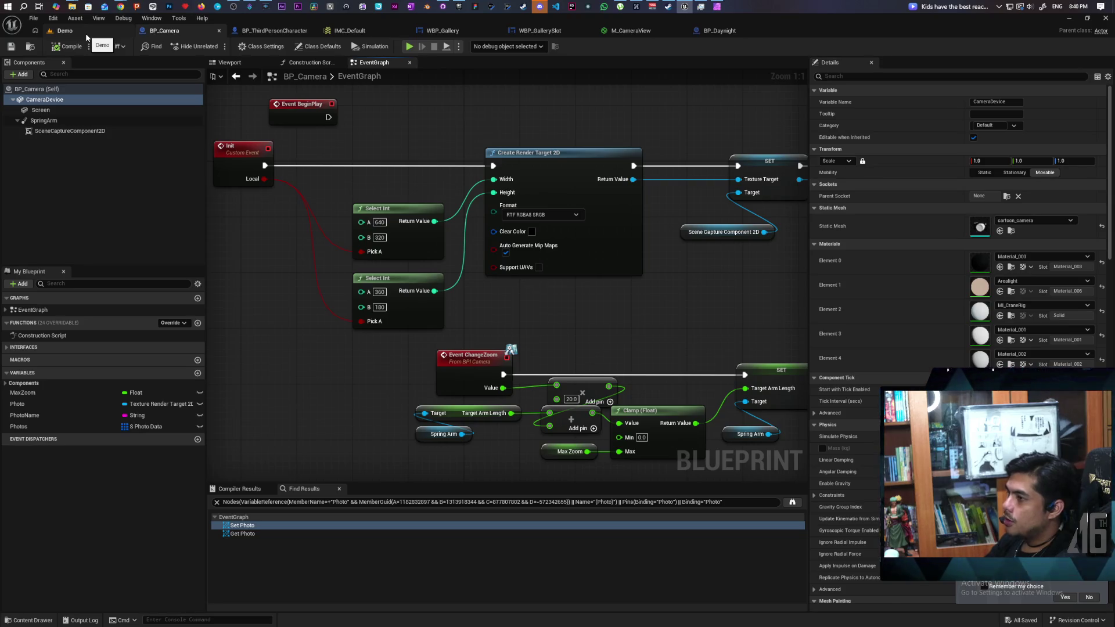
Select BP_Daynight's height fog component in the Demo level and set Fog Height Falloff to 0.1
click(86, 35)
mouse_move(331, 343)
mouse_down()
mouse_move(342, 337)
mouse_move(343, 386)
mouse_up()
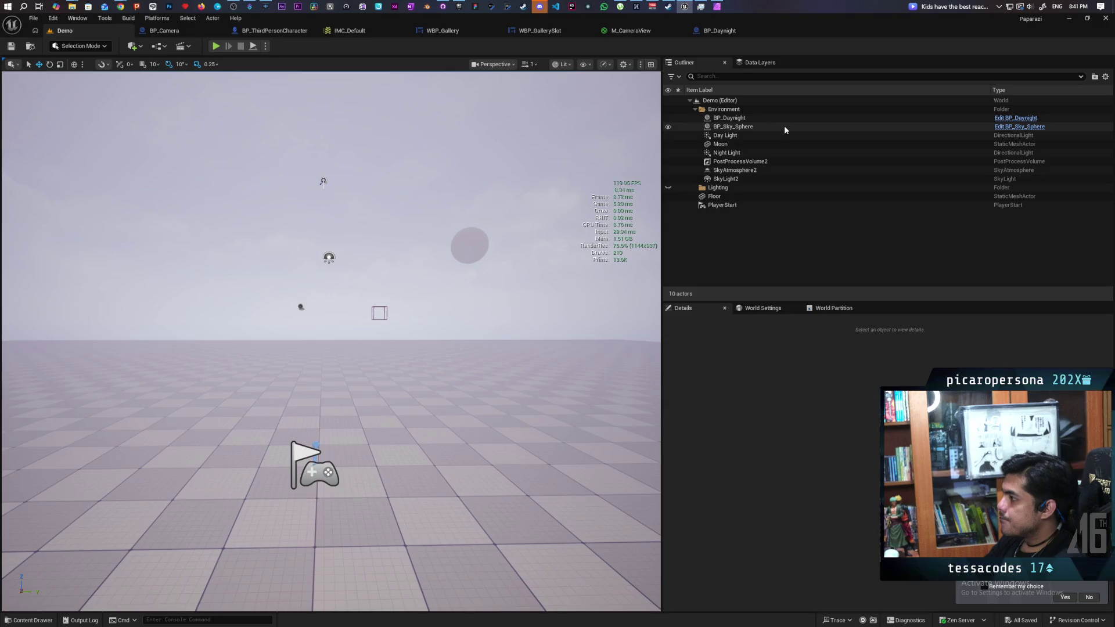
click(733, 120)
click(753, 358)
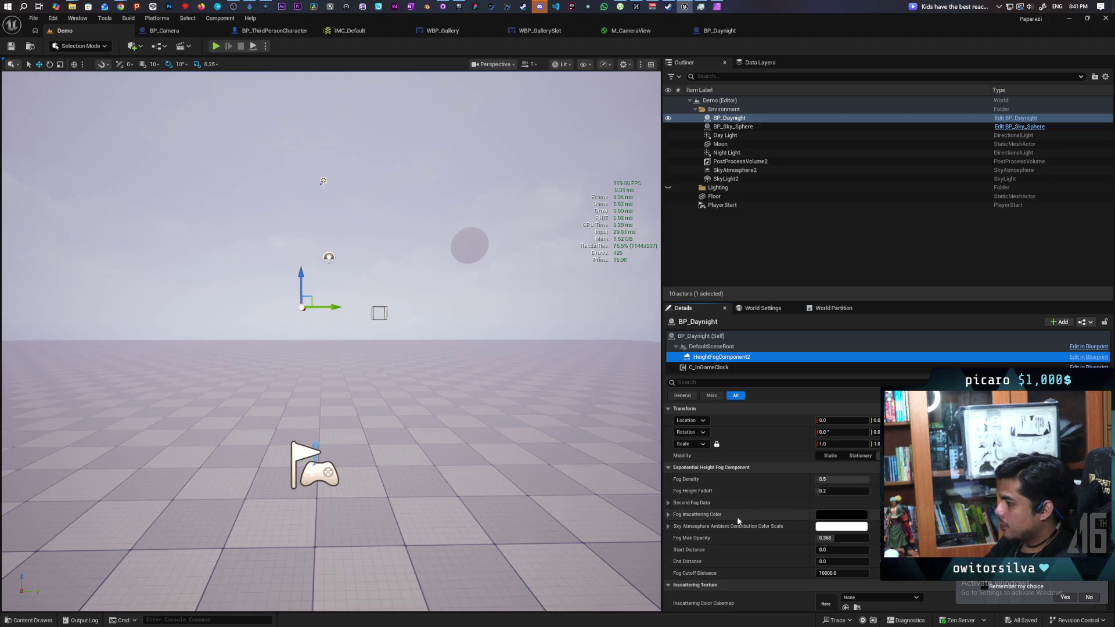
click(838, 491)
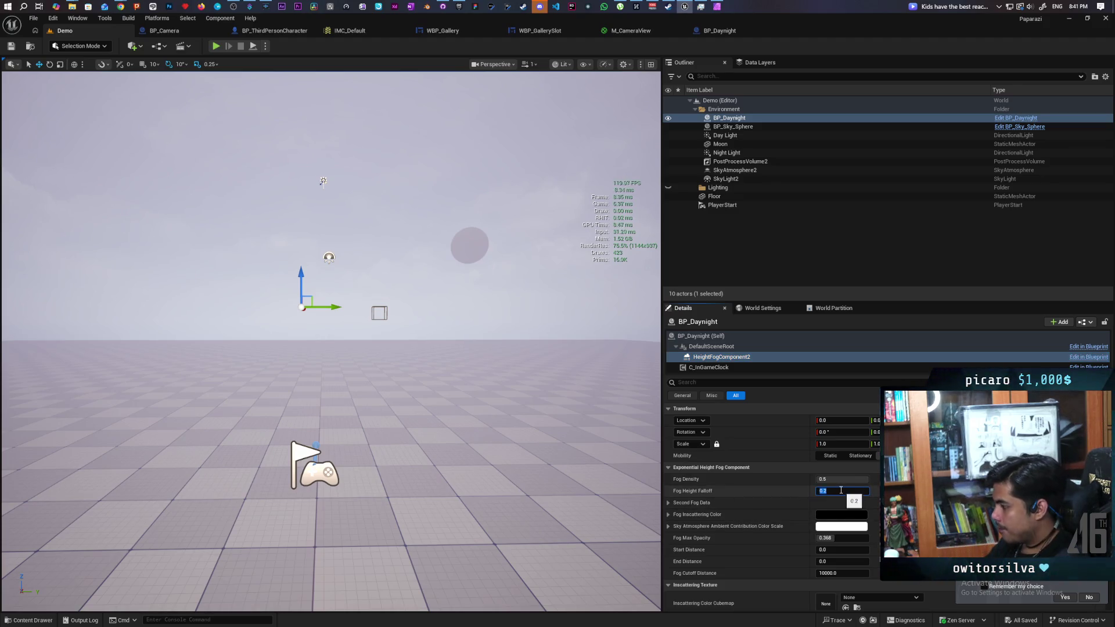
text(0.1)
key(Return)
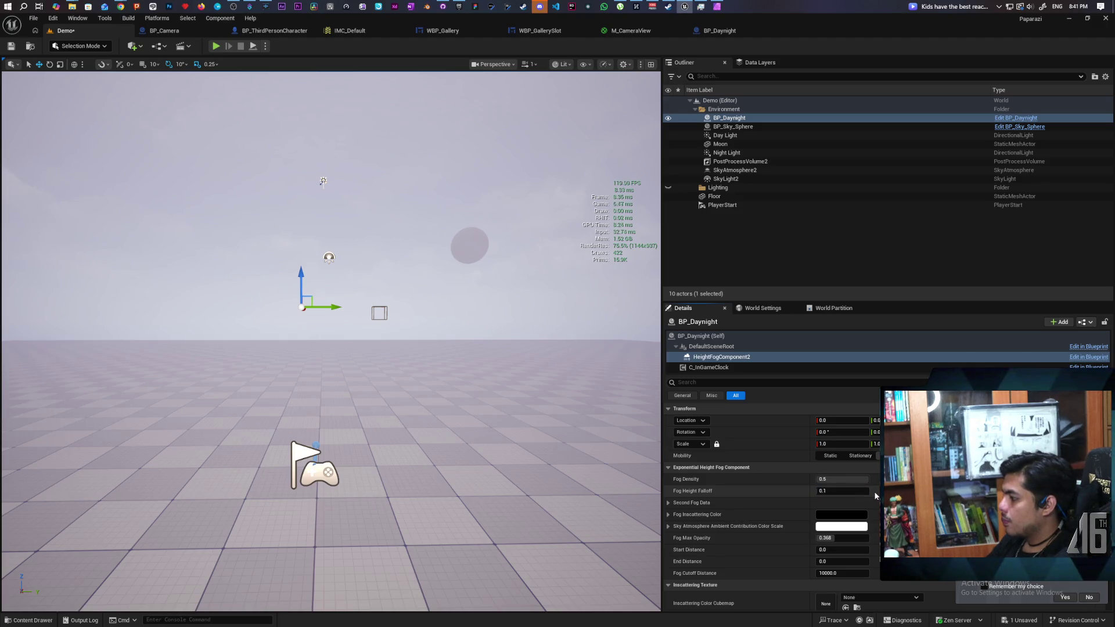
Set the second fog's height falloff to 0.0 and density to 0.1, keeping its offset at 0
click(669, 503)
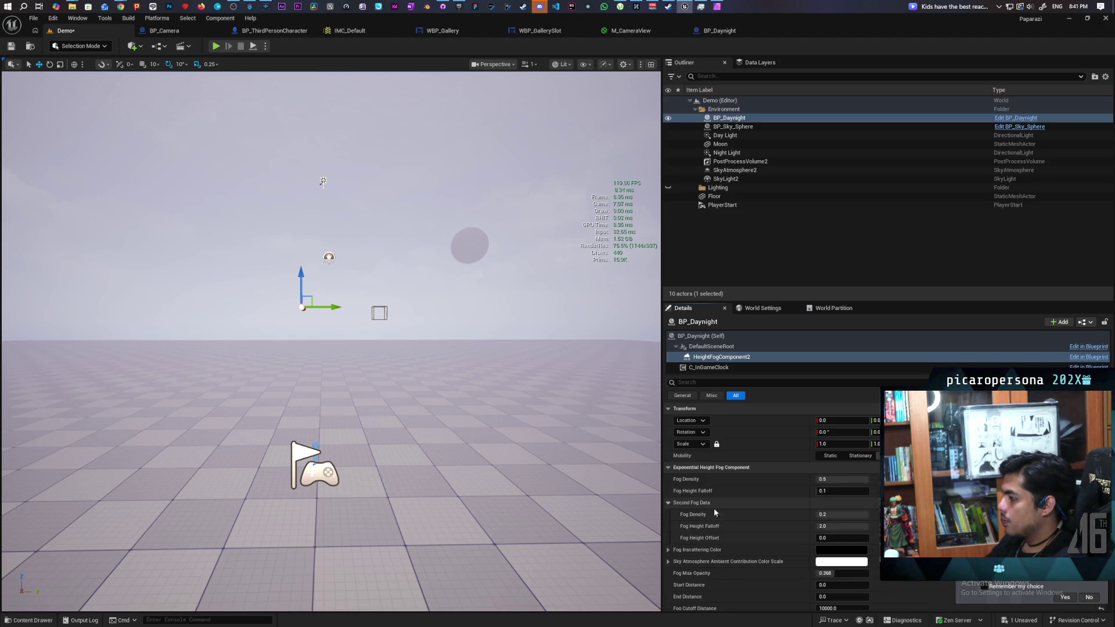
click(835, 526)
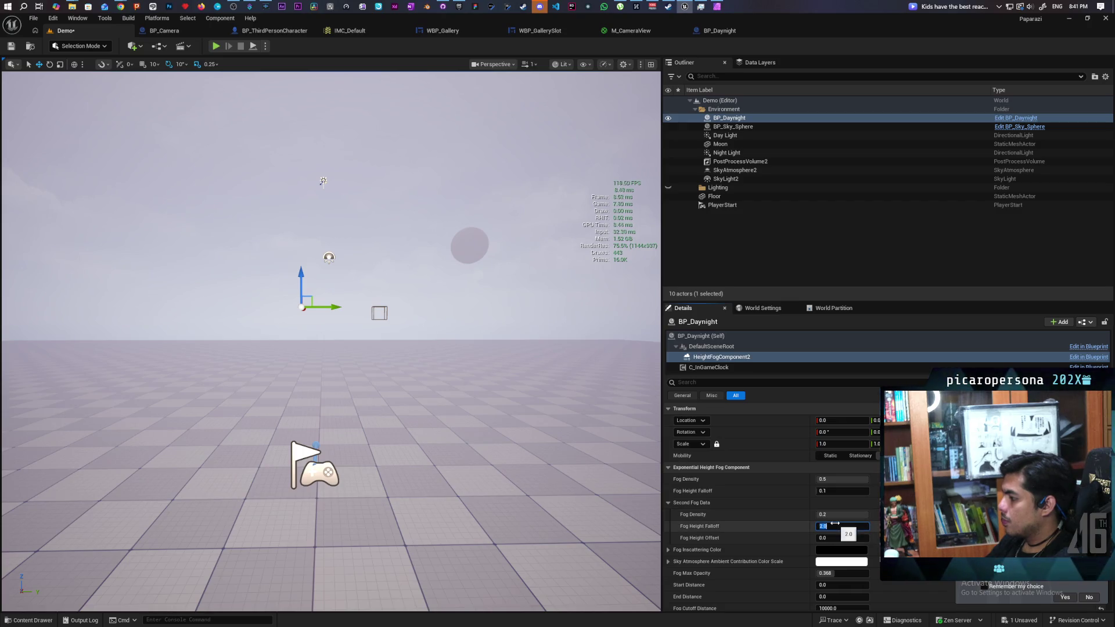
text(1)
key(Return)
click(834, 526)
text(0)
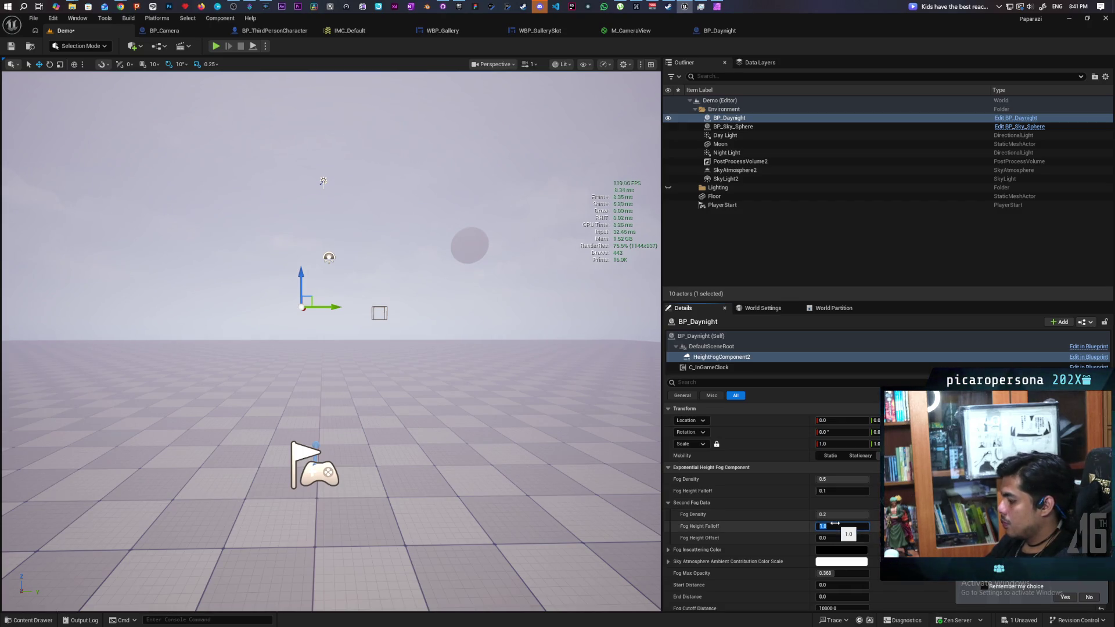
key(Return)
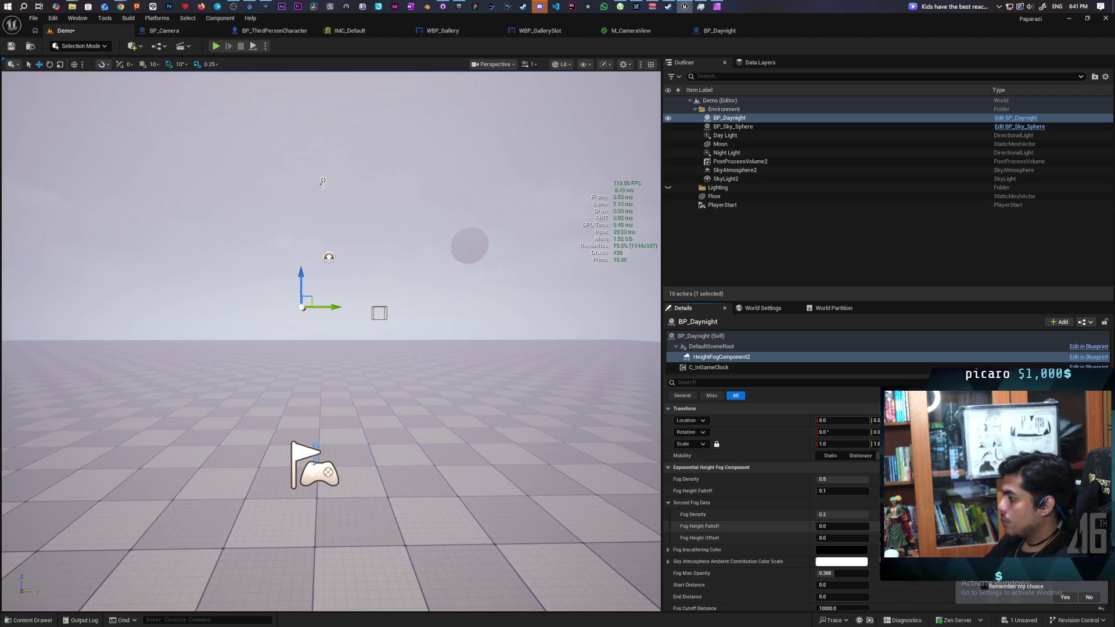
click(849, 515)
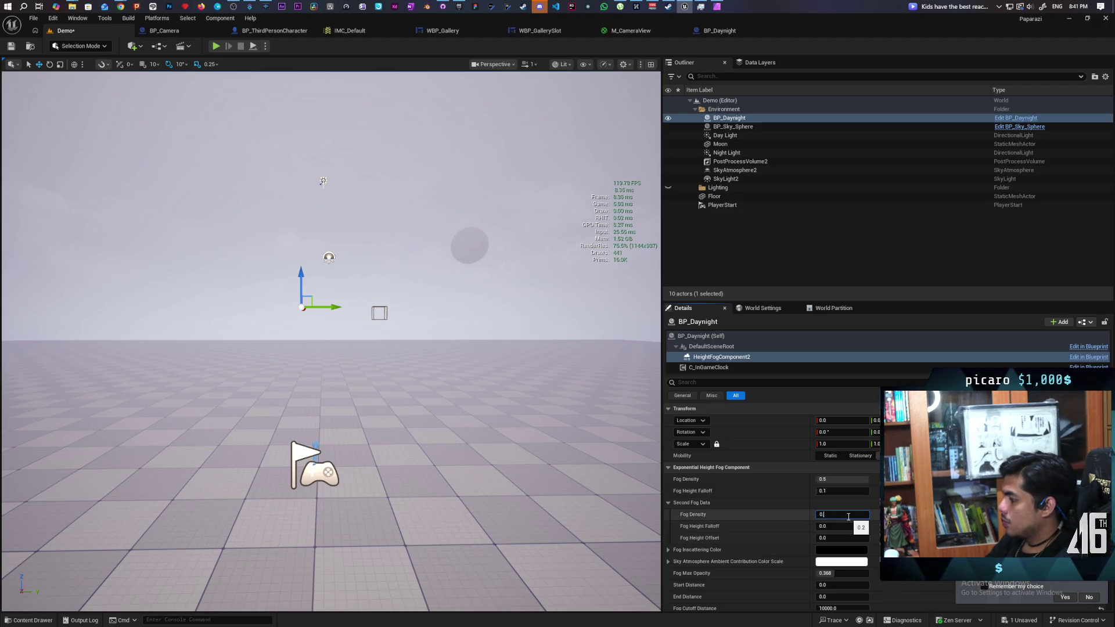
text(.1)
key(Return)
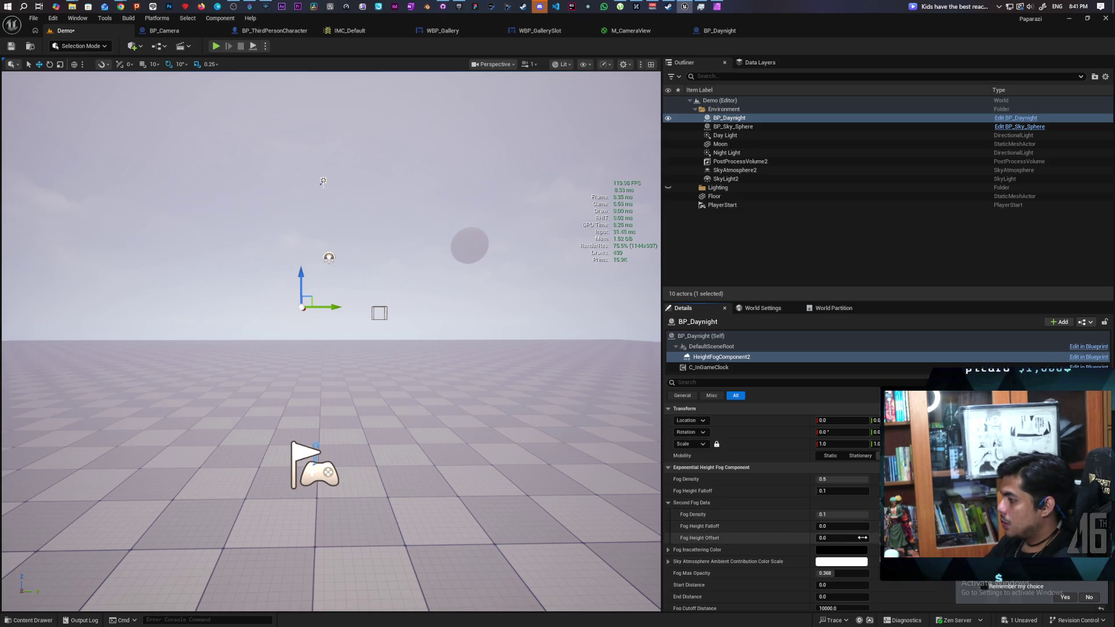
drag(842, 538, 813, 538)
key(ctrl+z)
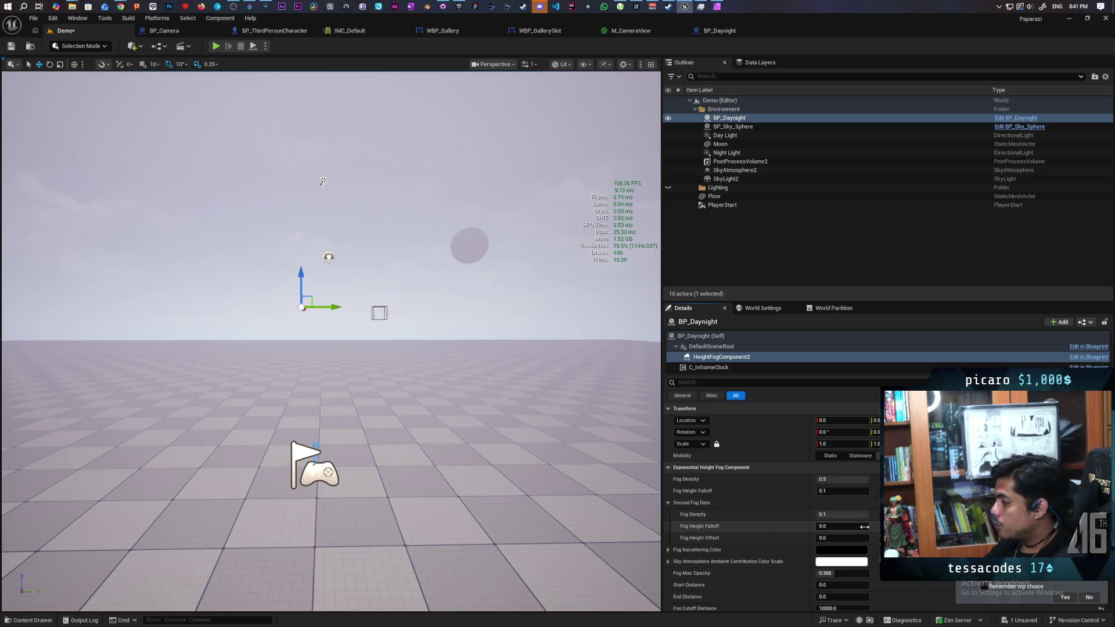
Set the main Fog Density to 0.1 and save the Demo level
click(850, 480)
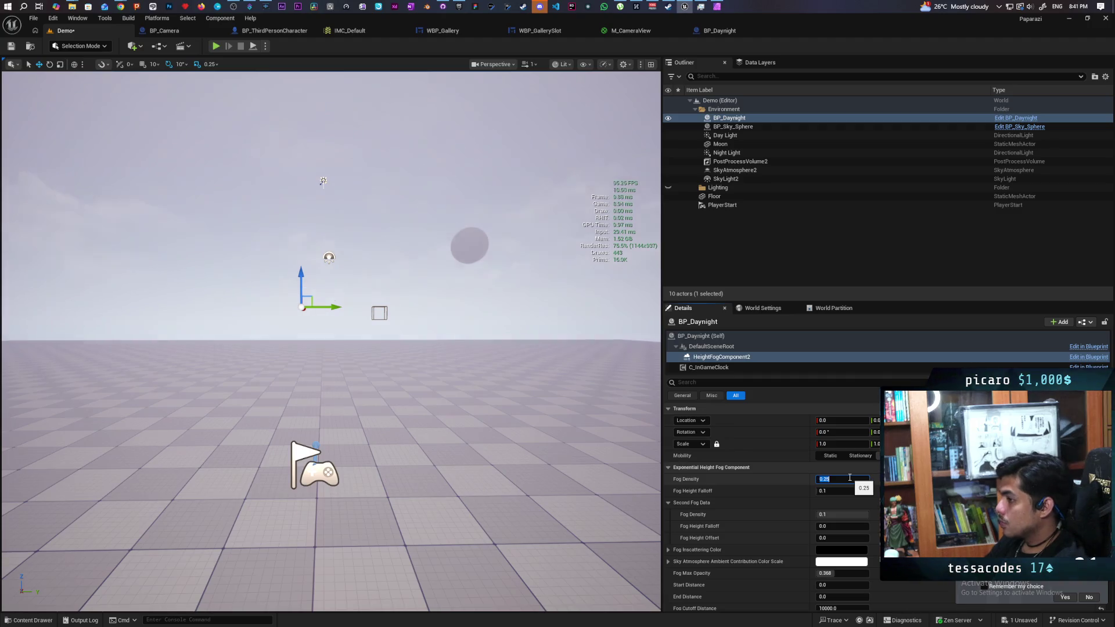
key(Return)
mouse_move(349, 348)
mouse_down()
mouse_move(348, 203)
mouse_move(348, 360)
mouse_move(346, 302)
mouse_move(368, 305)
mouse_move(357, 316)
mouse_up()
click(857, 481)
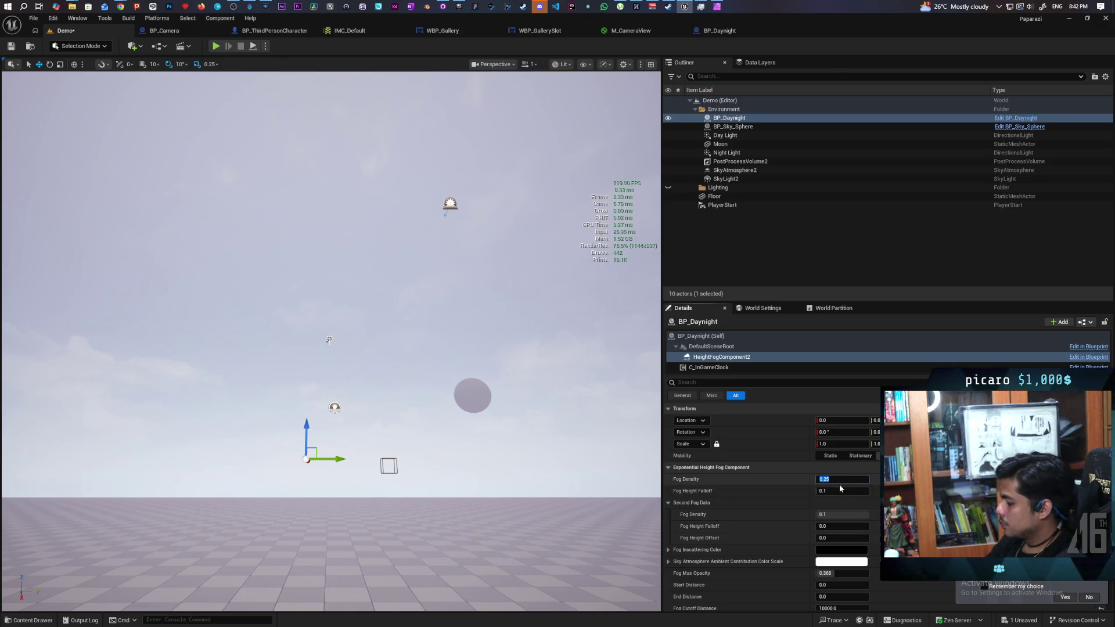
text(0.1)
key(Return)
mouse_move(523, 349)
mouse_down()
mouse_move(523, 262)
mouse_move(523, 349)
mouse_move(523, 264)
mouse_move(523, 288)
mouse_up()
click(16, 48)
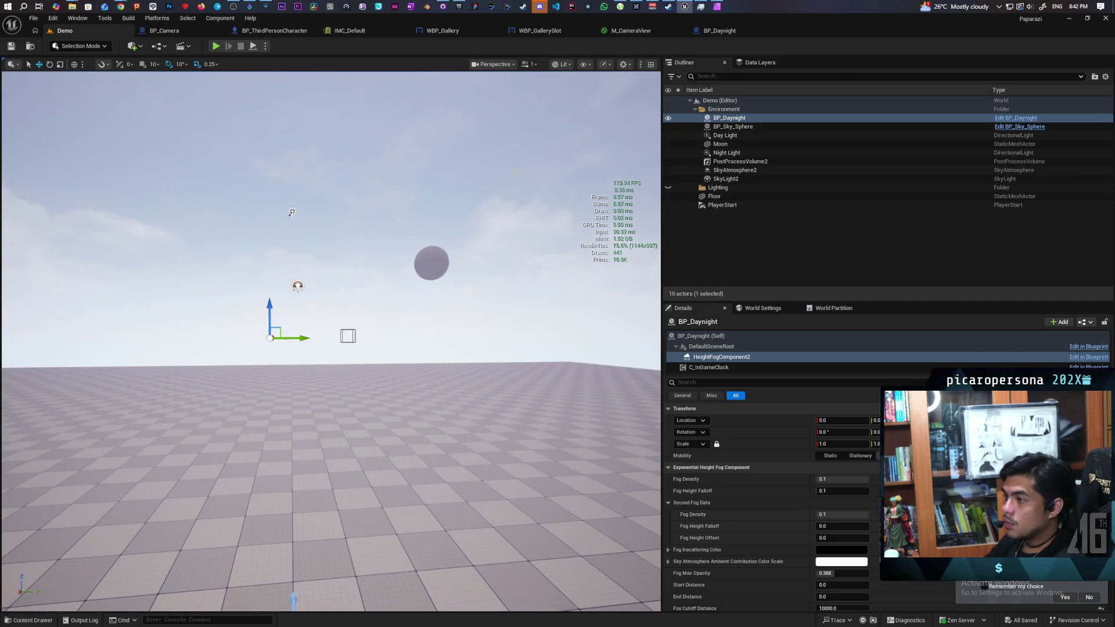
click(279, 31)
Pan BP_ThirdPersonCharacter's EventGraph to Orbiting Camera Input and open the Aim function graph
scroll(546, 257, down, 5)
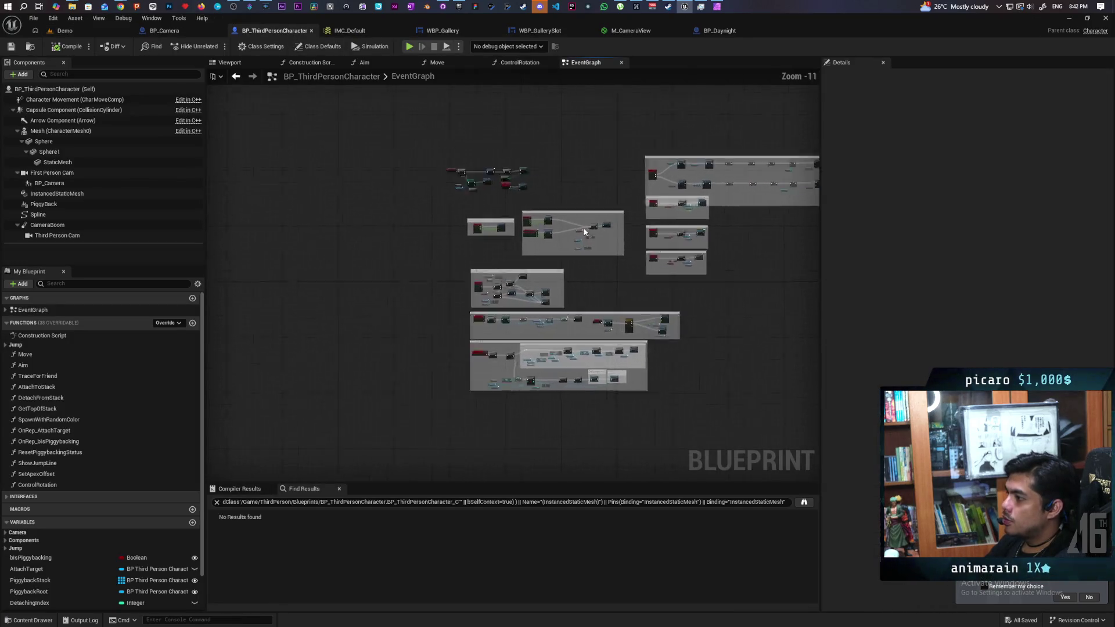
scroll(644, 256, up, 3)
scroll(643, 256, up, 5)
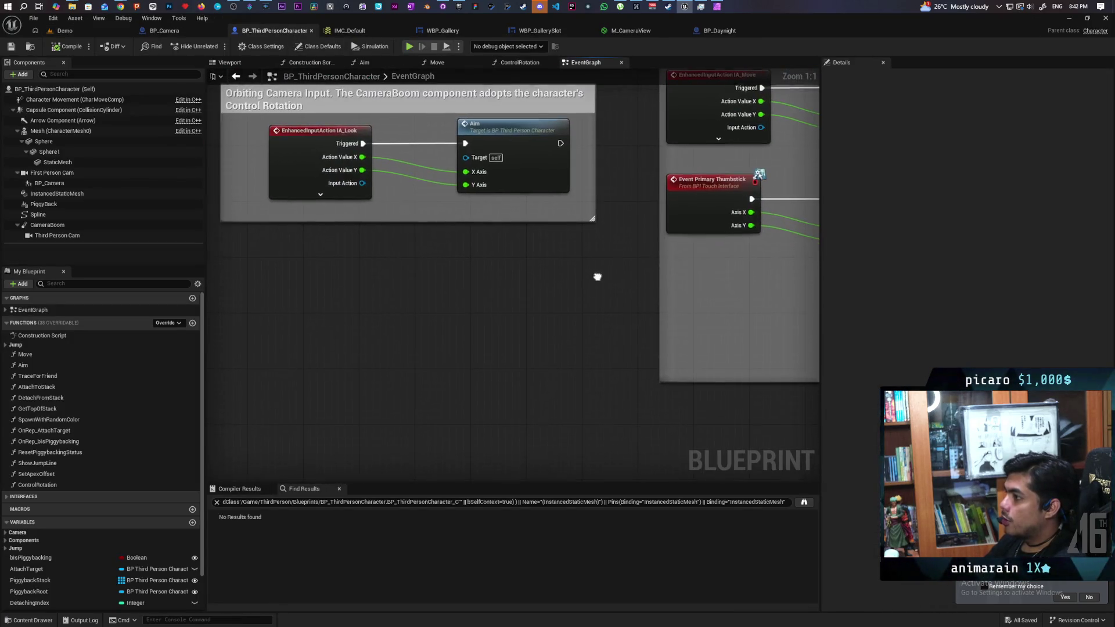
drag(431, 362, 399, 343)
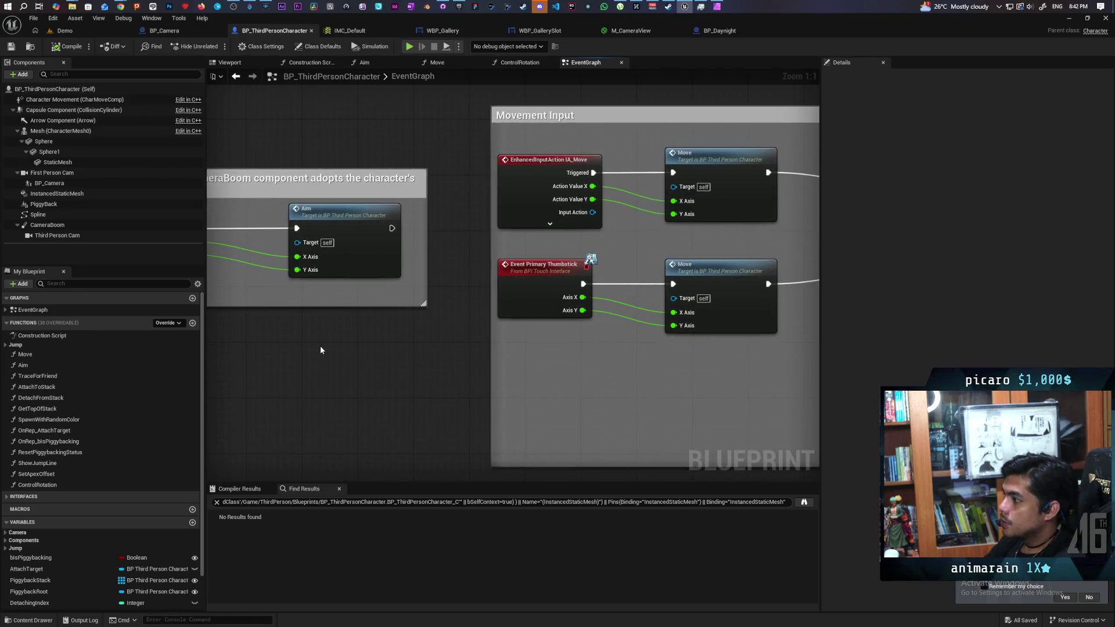
drag(323, 349, 562, 279)
double_click(587, 259)
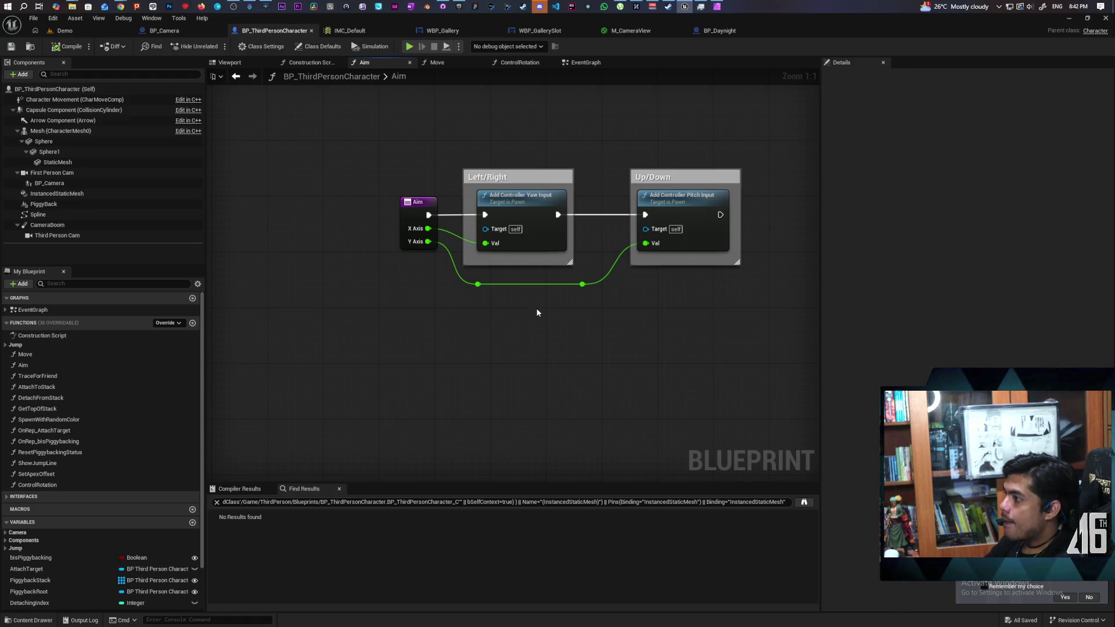
drag(529, 146, 750, 313)
click(622, 335)
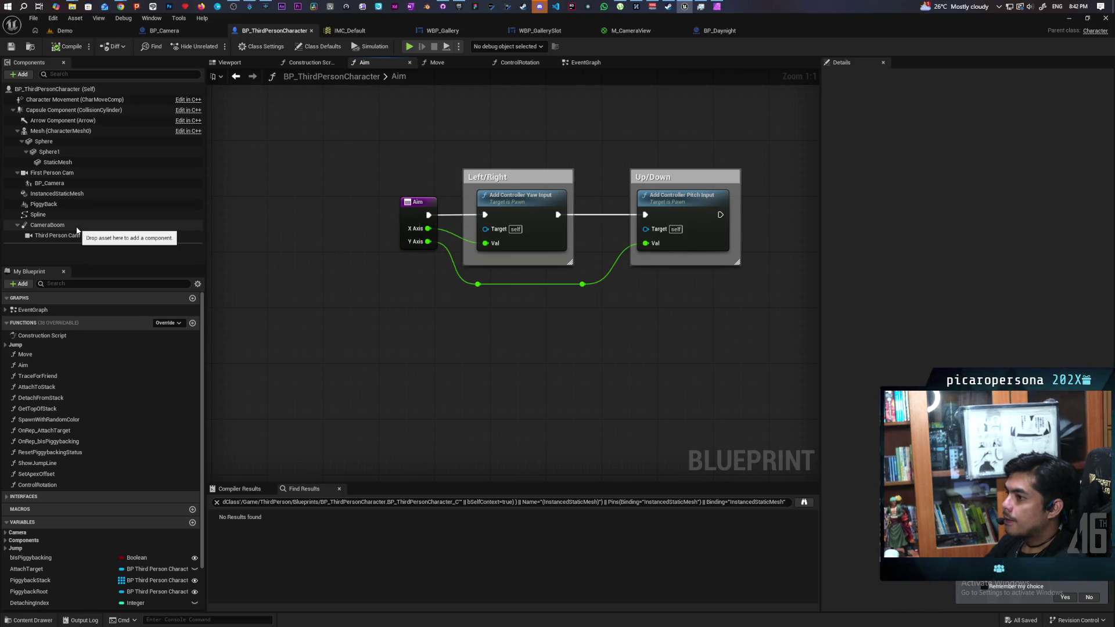
Check the CameraBoom settings, then paste a Print String node after the Up/Down pitch input
click(117, 226)
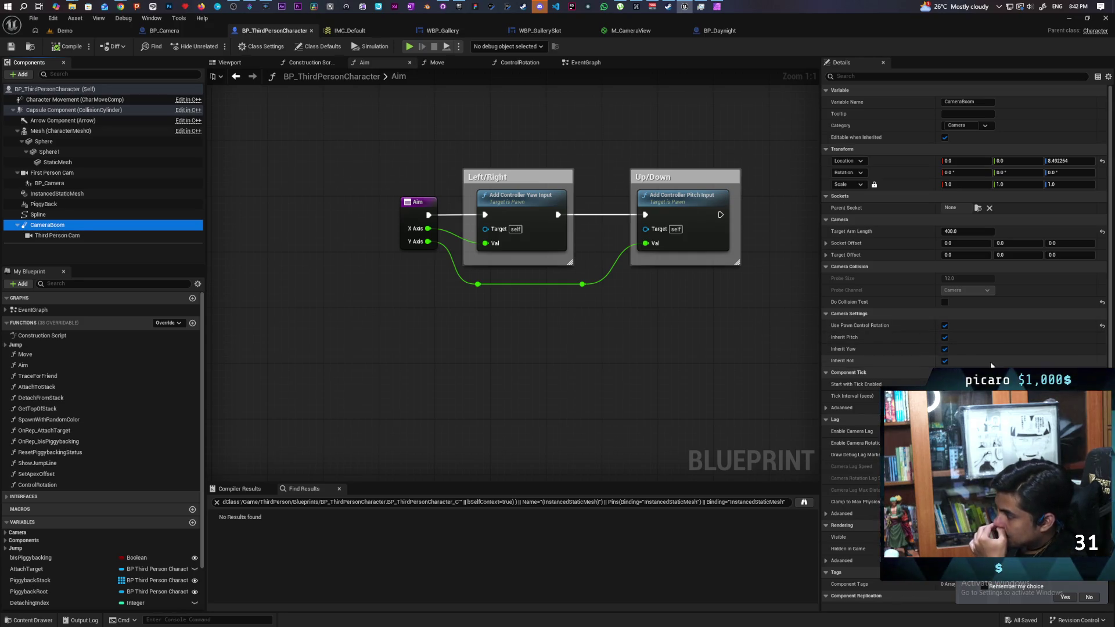
scroll(897, 337, down, 5)
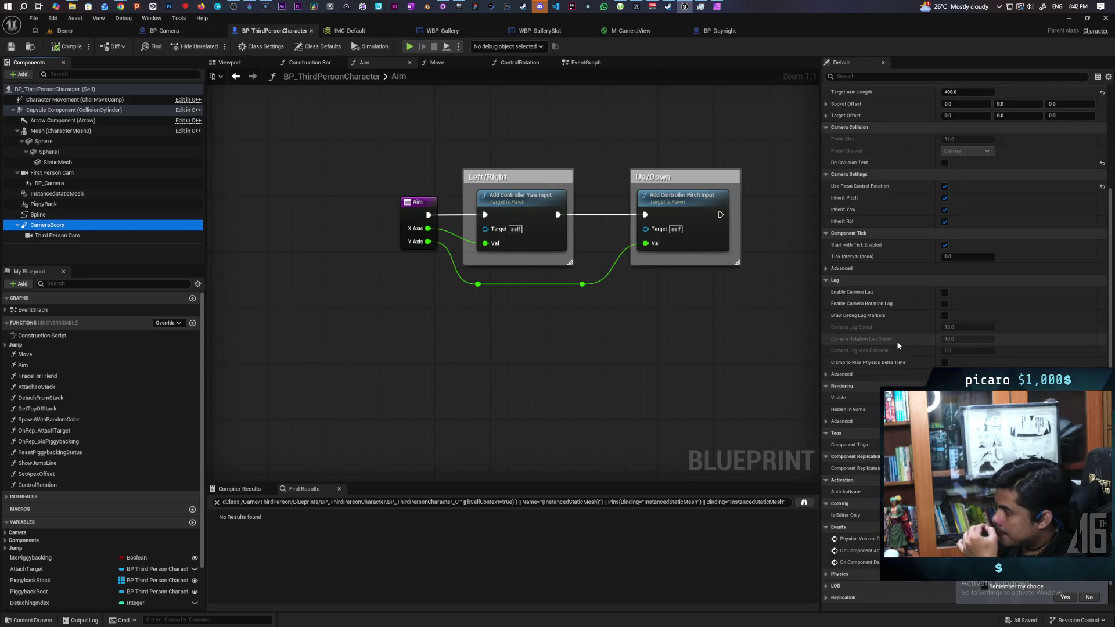
scroll(897, 341, up, 4)
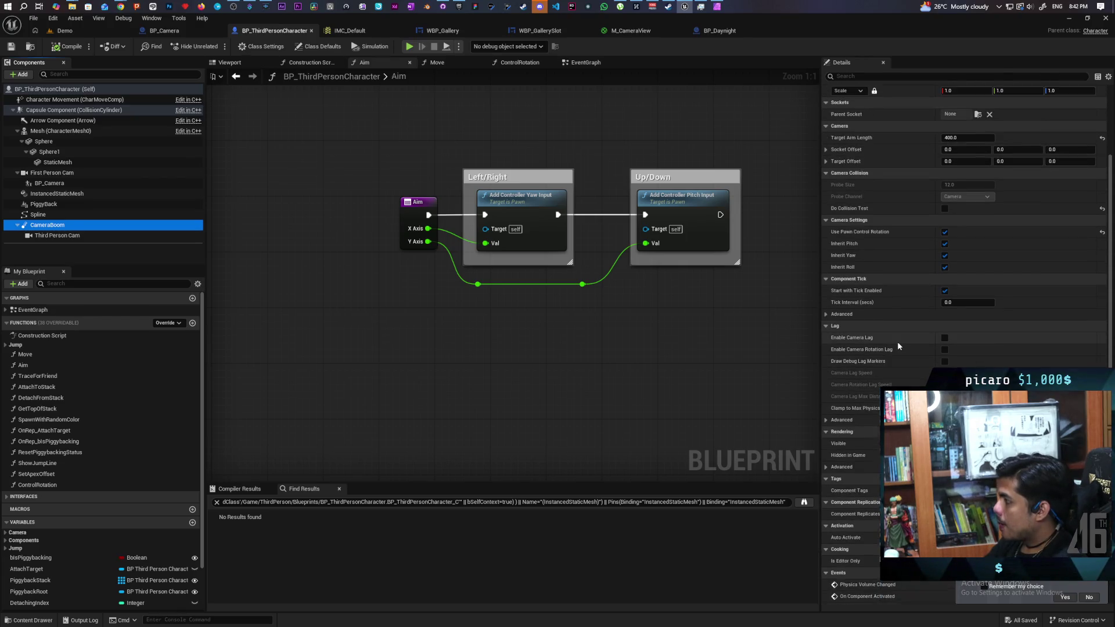
scroll(898, 346, up, 1)
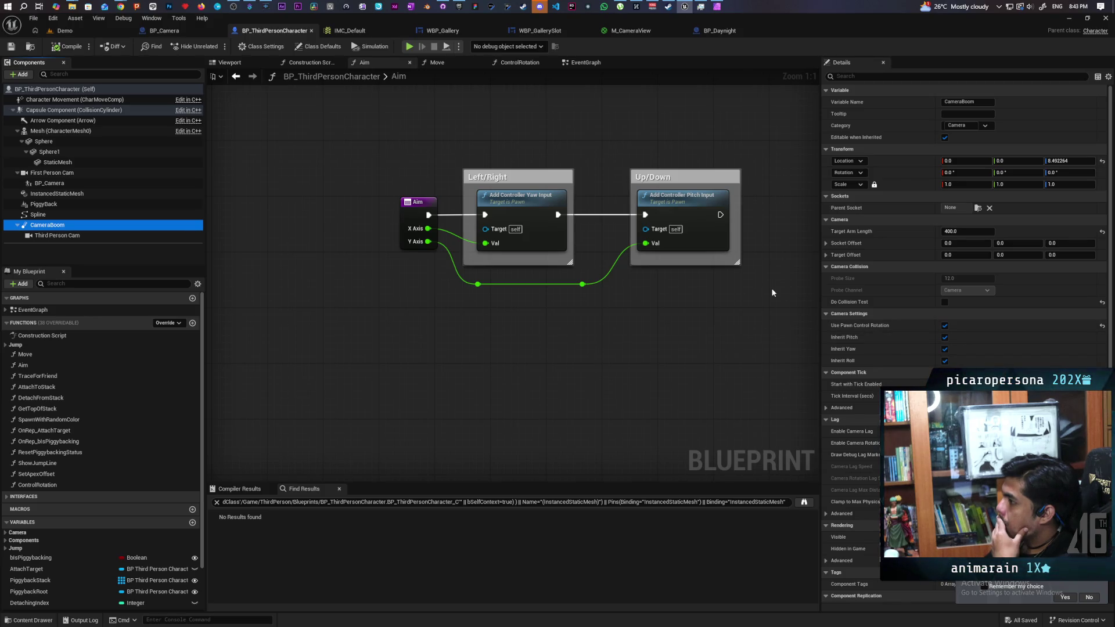
drag(740, 286, 673, 304)
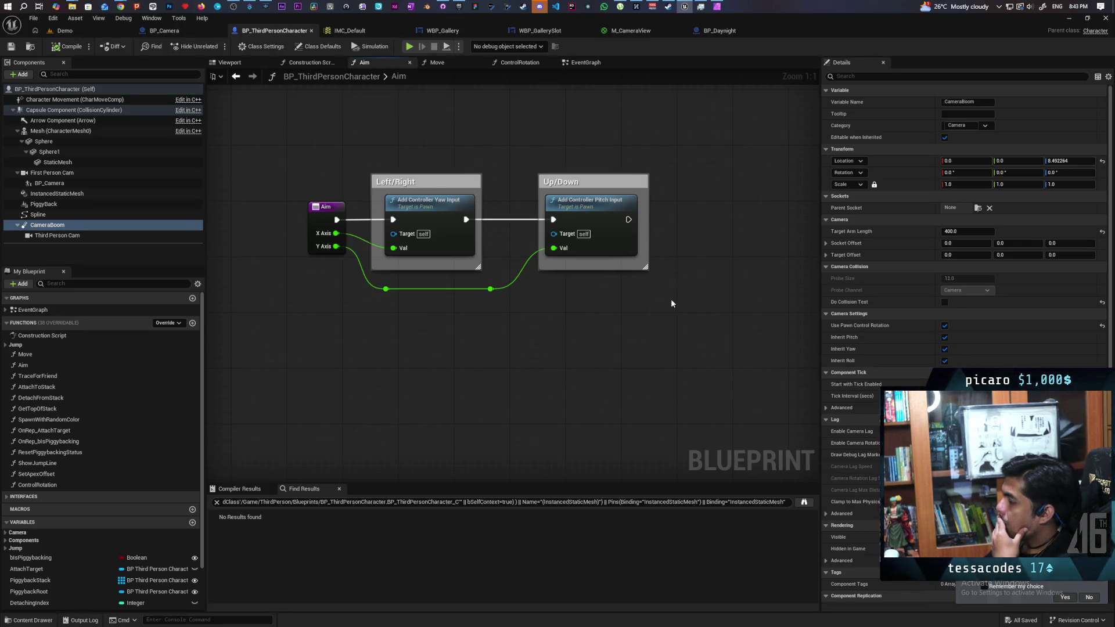
key(ctrl+v)
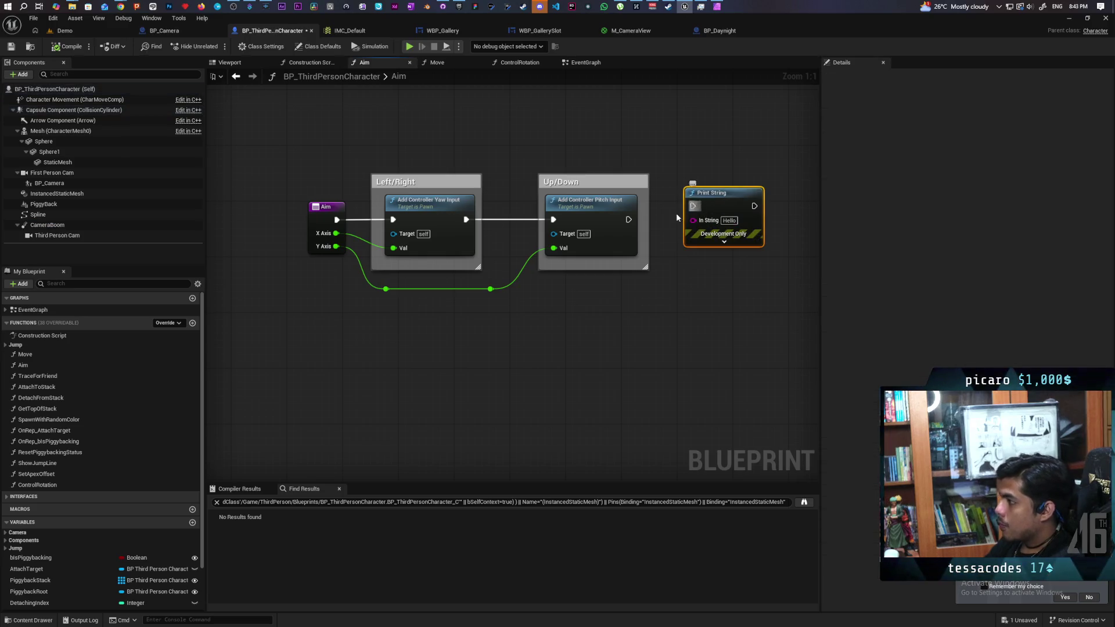
Link Up/Down to Print String, feed it Camera Boom's Get Relative Rotation, and save the blueprint
mouse_move(628, 220)
mouse_down()
mouse_move(692, 206)
mouse_move(743, 218)
mouse_up()
mouse_move(47, 224)
mouse_down()
mouse_move(676, 332)
mouse_move(604, 302)
mouse_move(679, 353)
mouse_move(657, 342)
mouse_up()
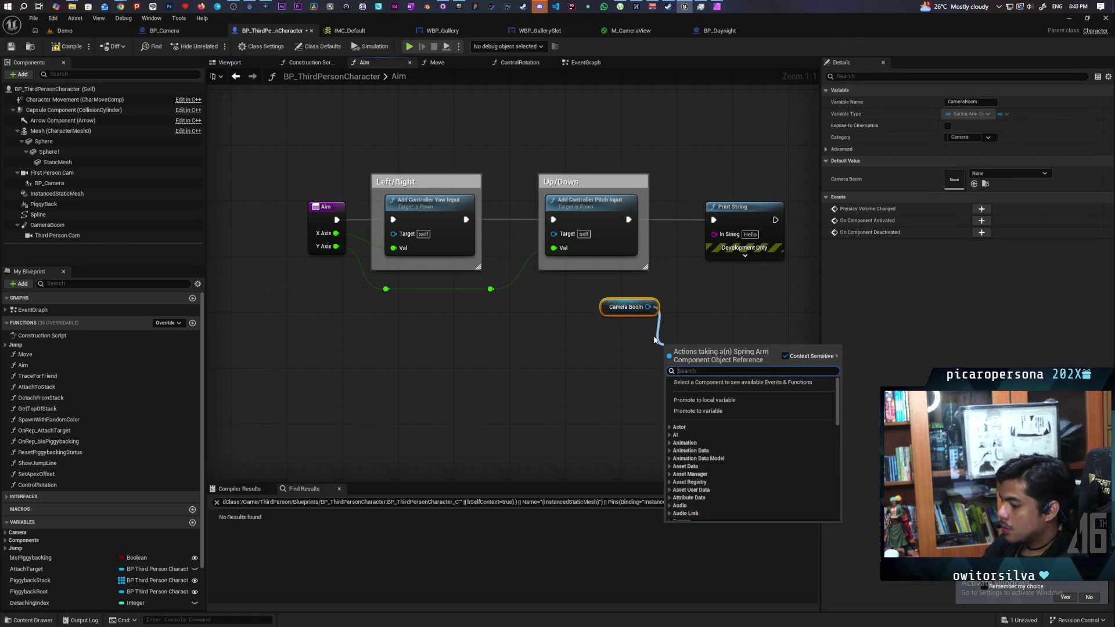
text(get relati)
text( rot)
key(Return)
drag(762, 349, 715, 234)
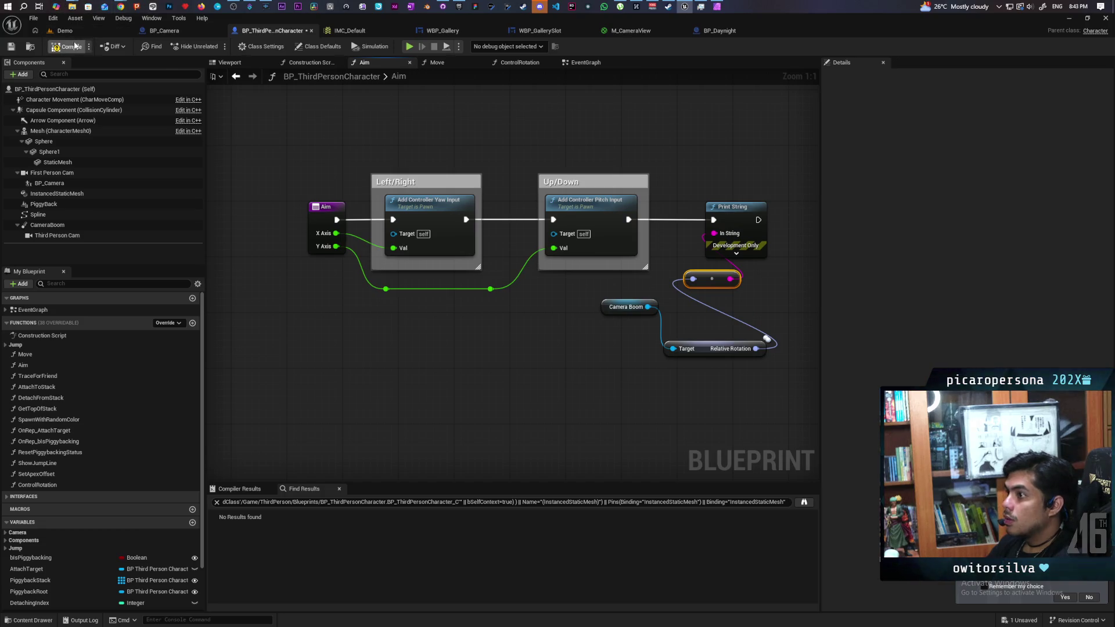
key(ctrl+s)
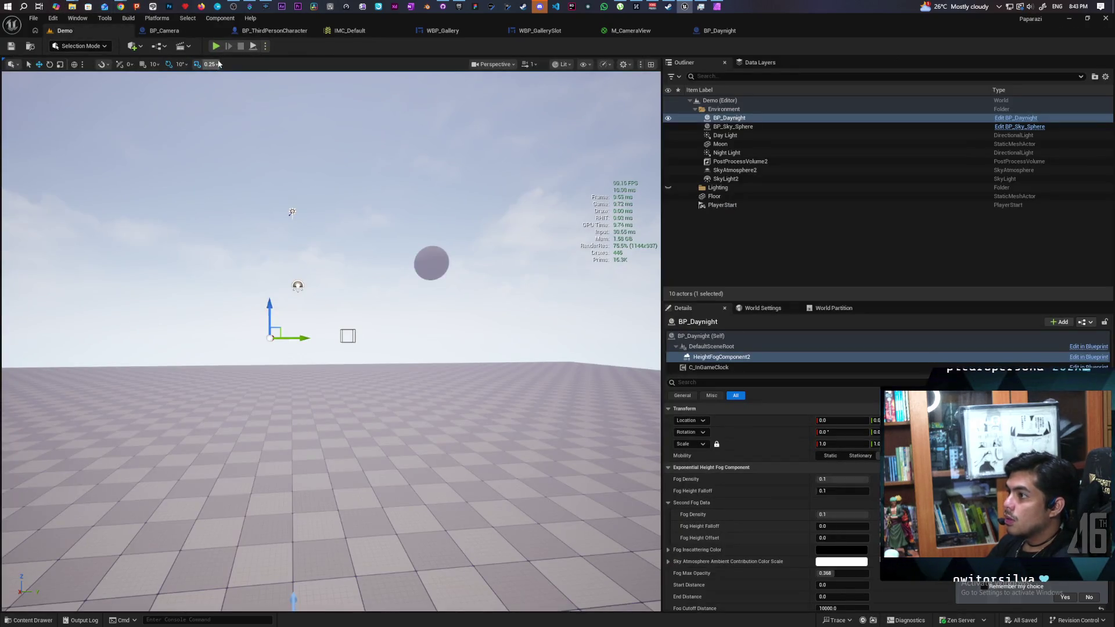
click(264, 46)
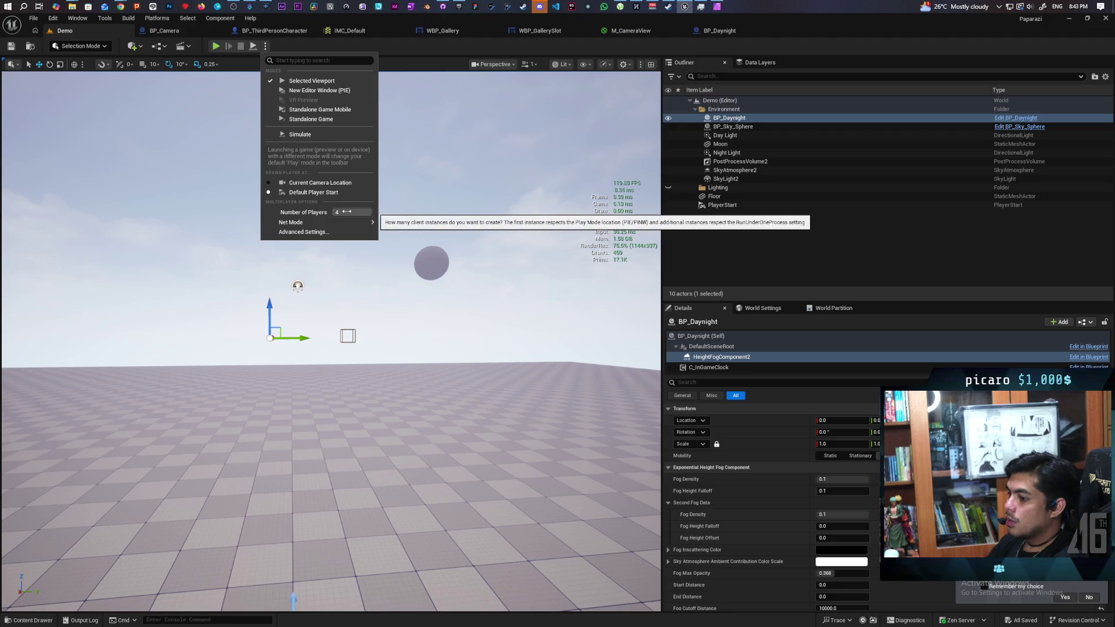
Play the level, toggle the handheld camera view four times with E, then stop
click(273, 51)
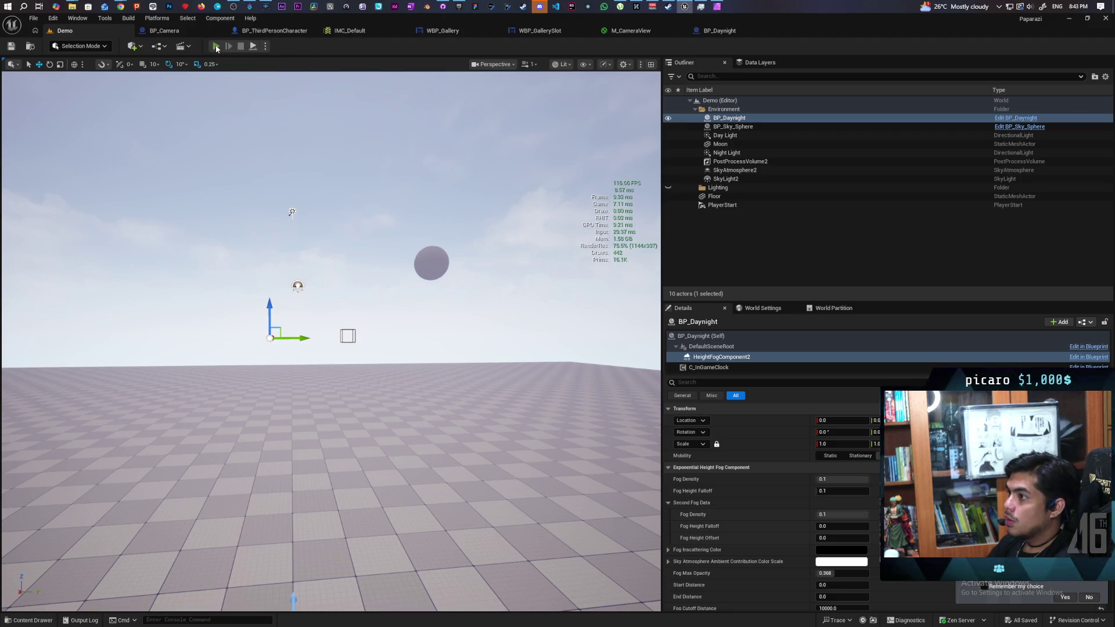
click(216, 46)
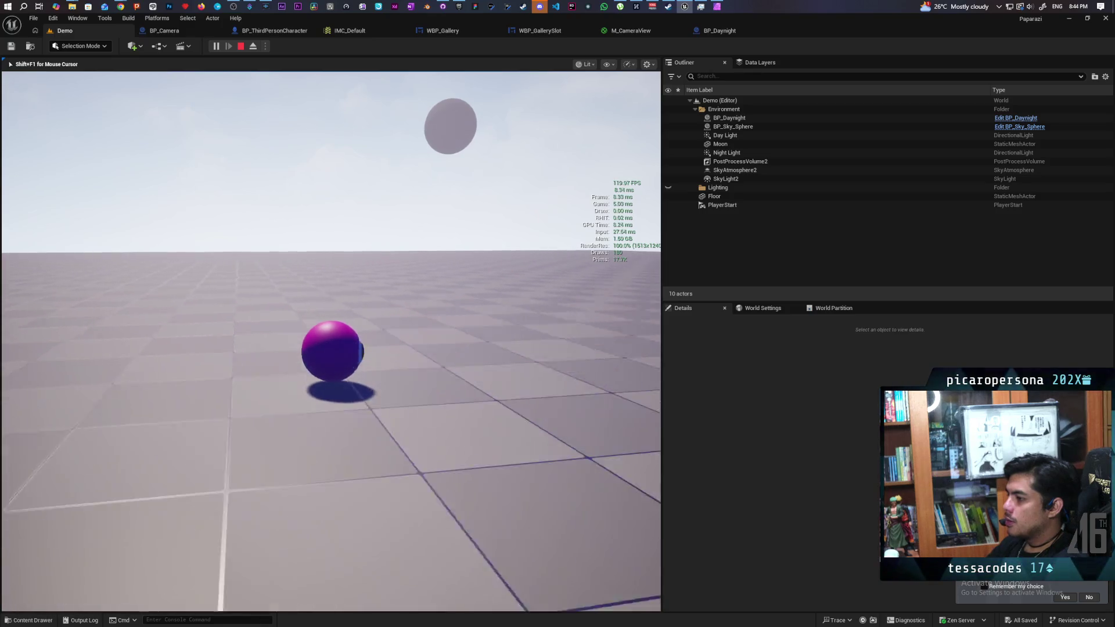
key(e)
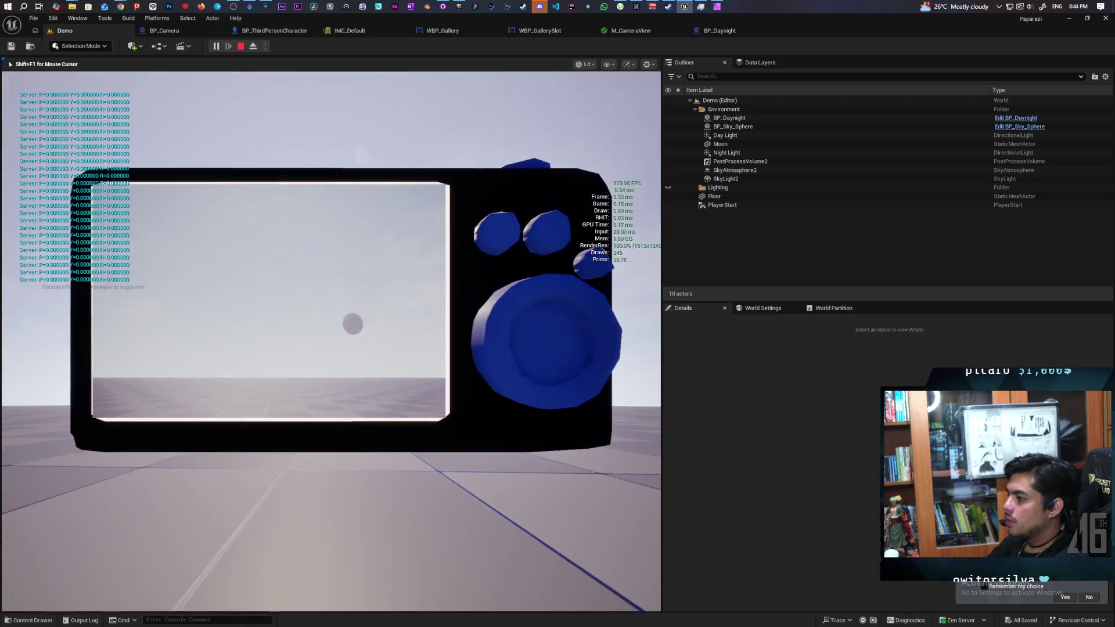
key(e)
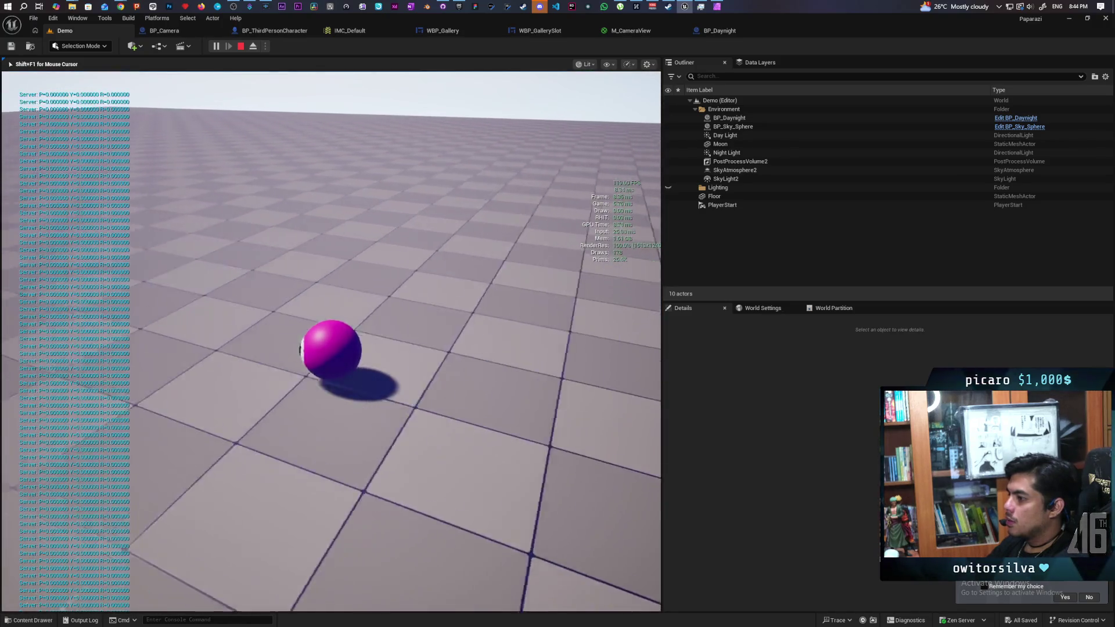
key(e)
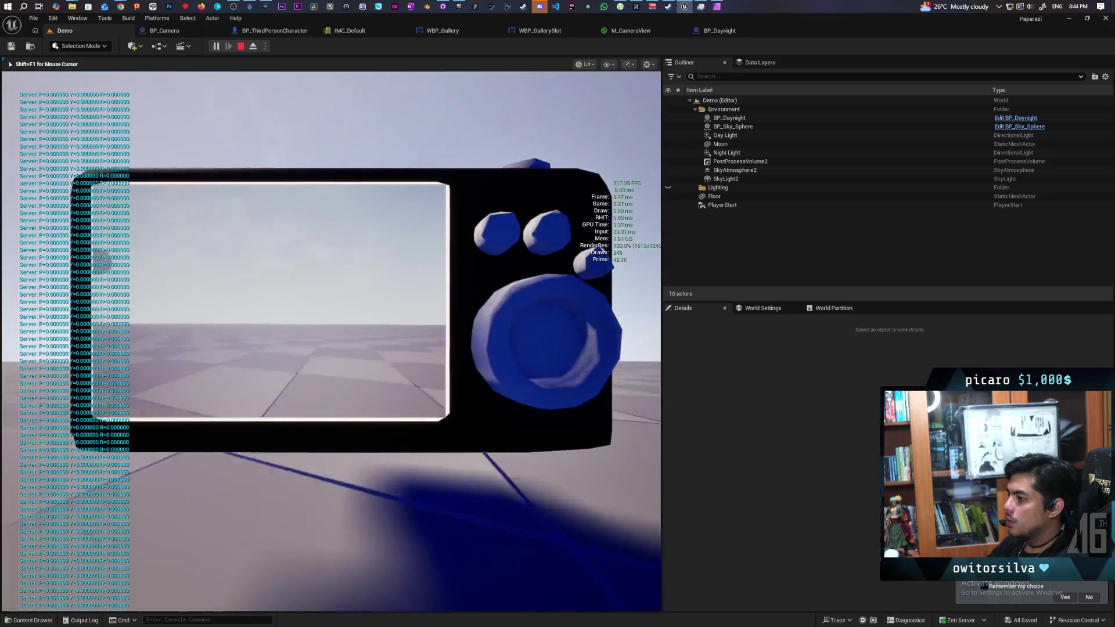
key(e)
key(Escape)
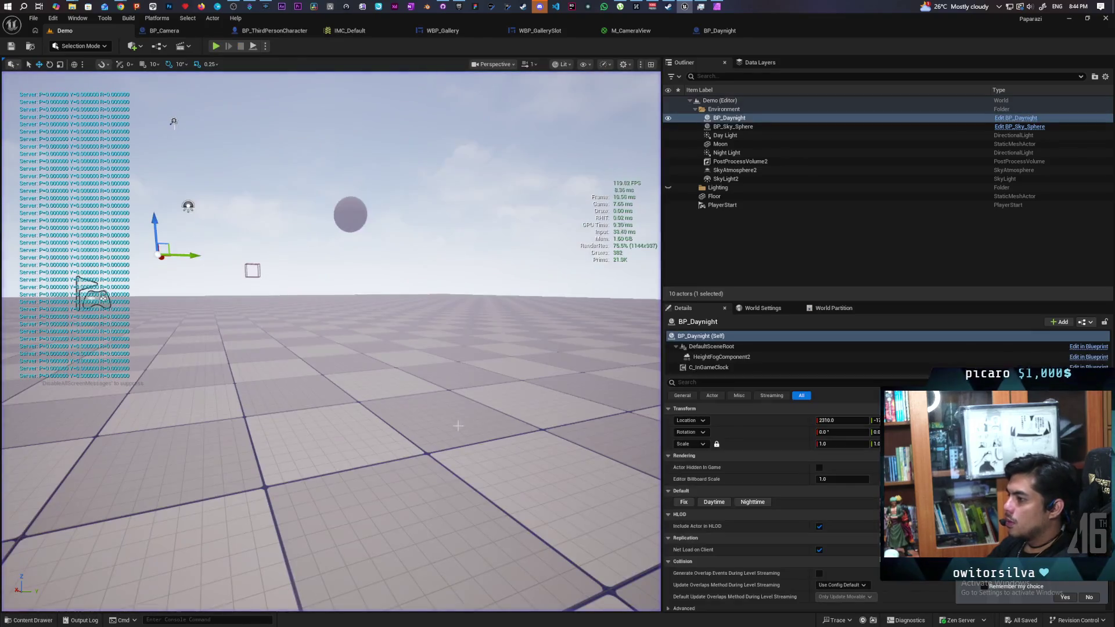
Open BP_ThirdPersonCharacter's EventGraph and select the controller rotation Yaw, Pitch and Orient SET nodes
click(272, 31)
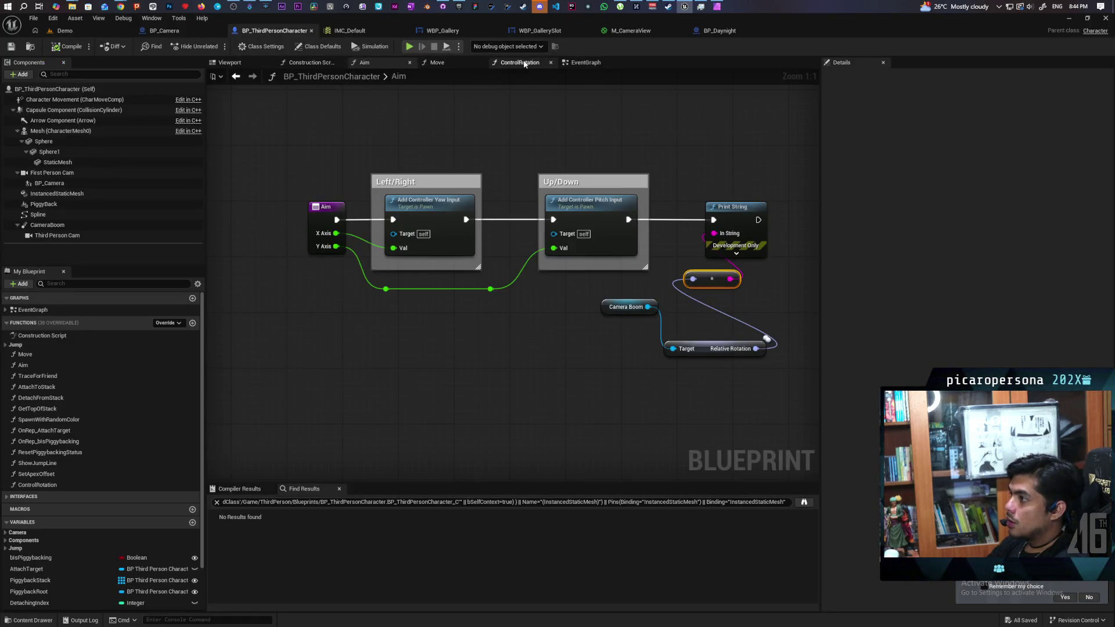
click(581, 63)
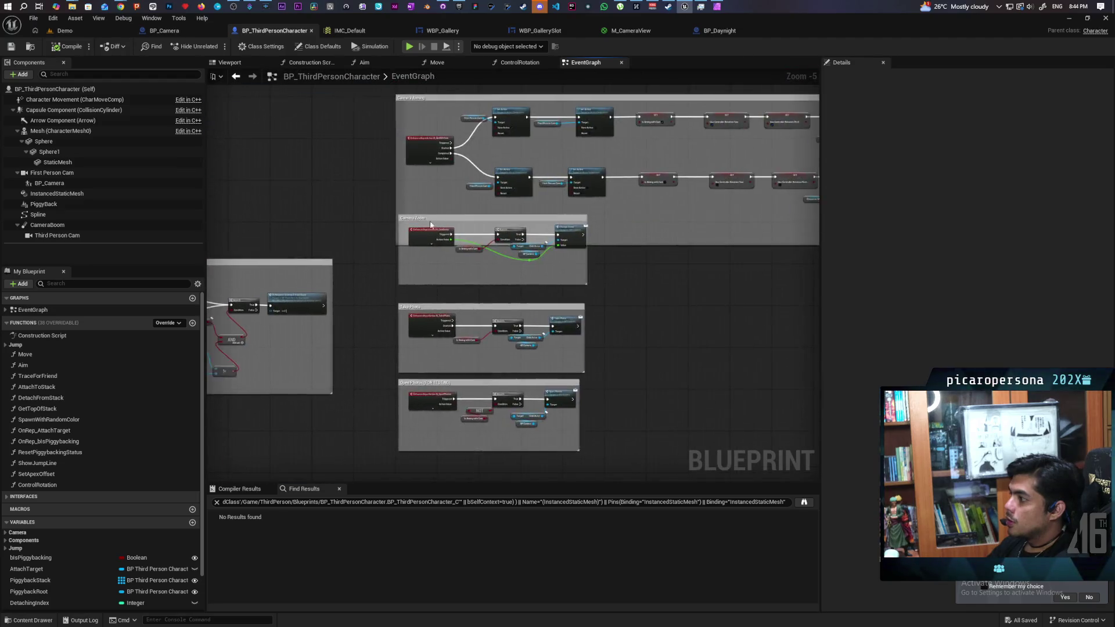
scroll(580, 250, up, 4)
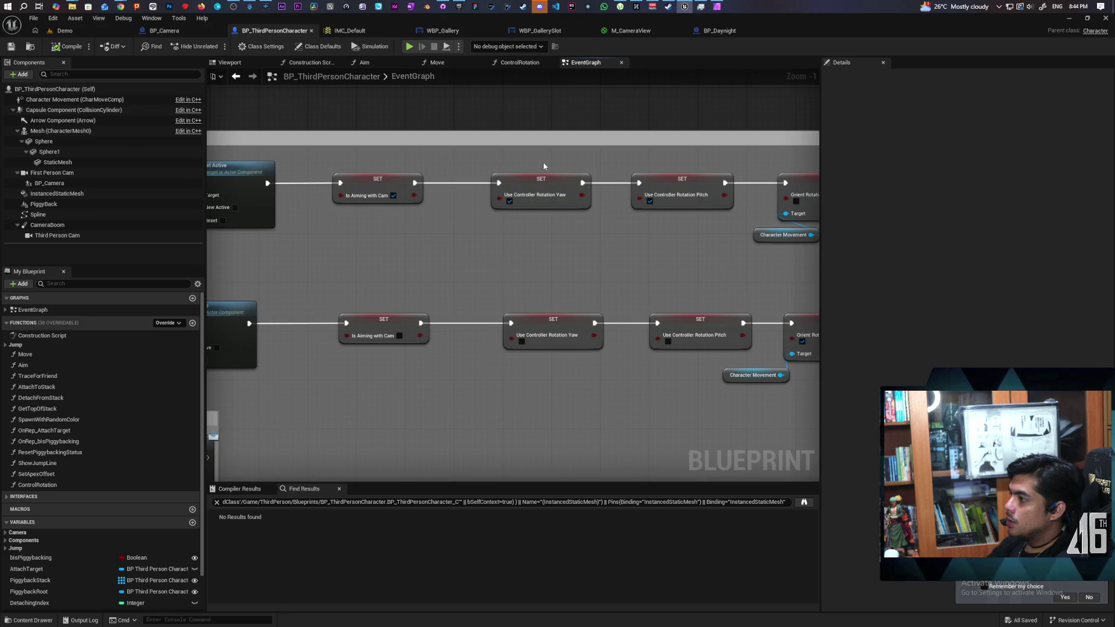
drag(539, 172, 678, 374)
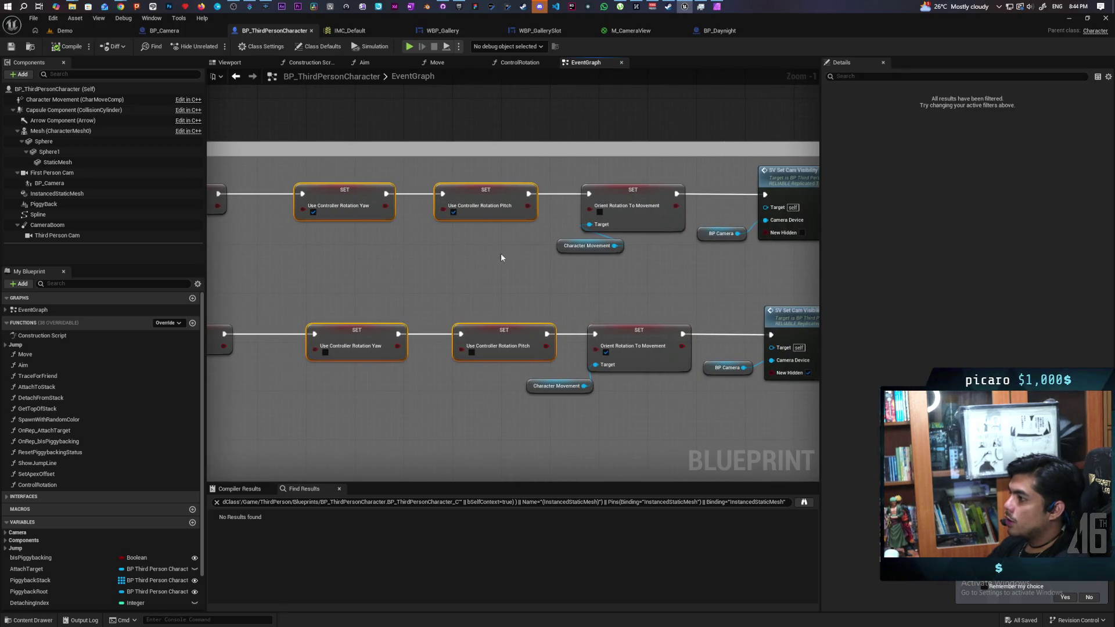
scroll(466, 269, down, 2)
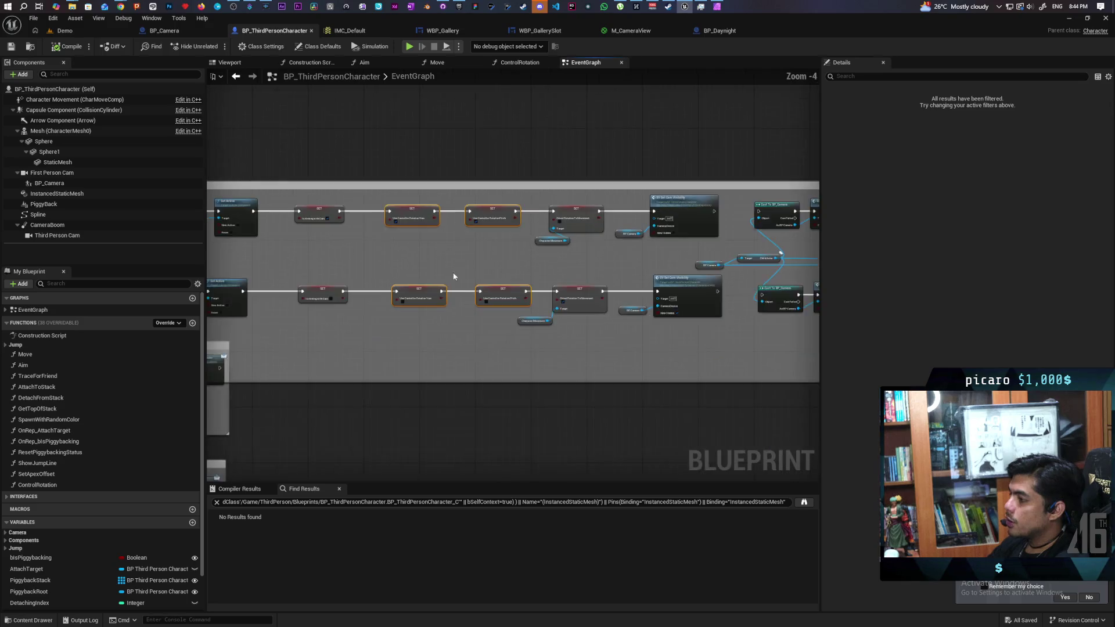
scroll(544, 250, up, 3)
mouse_move(379, 218)
mouse_down()
mouse_move(703, 174)
mouse_move(443, 294)
mouse_move(741, 347)
mouse_up()
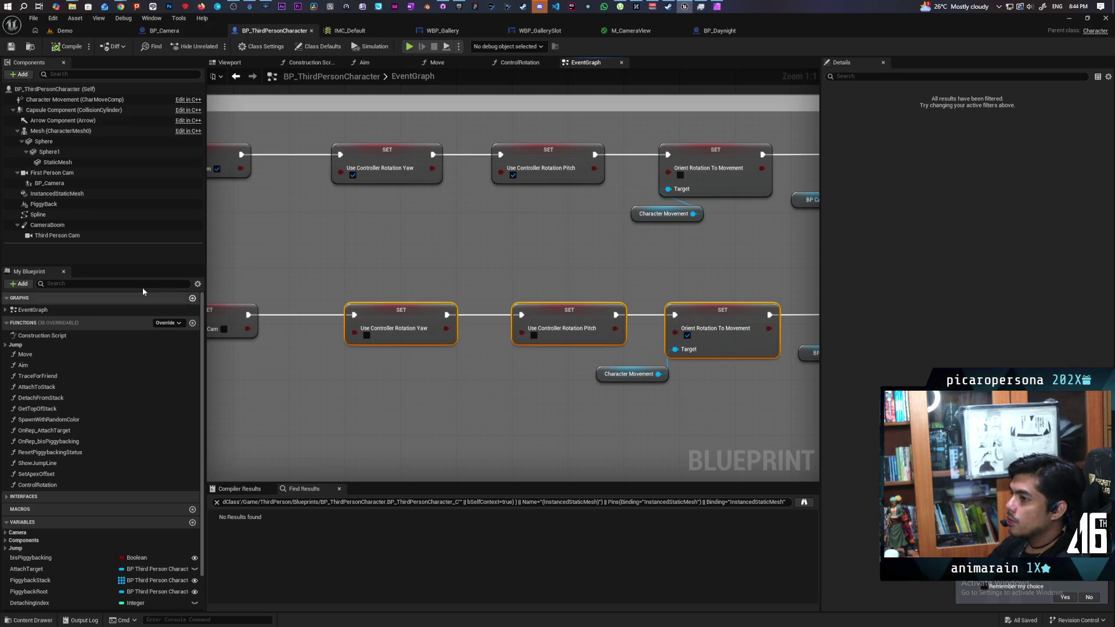
Filter Character Movement's Details for 'orient' to confirm Orient Rotation to Movement is enabled
click(70, 100)
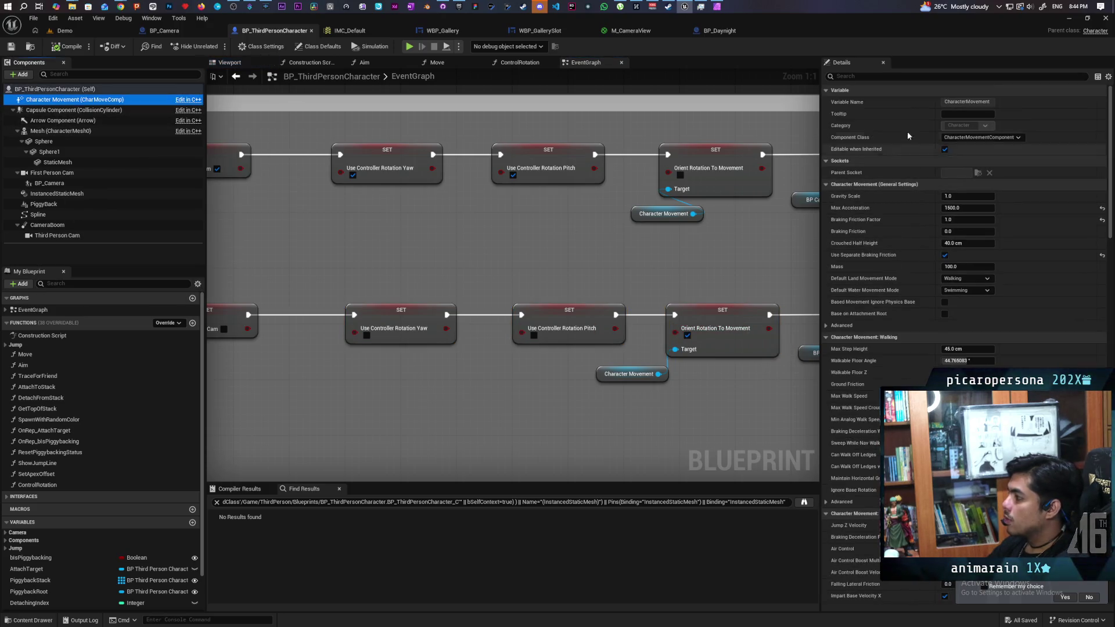
click(887, 78)
text(o)
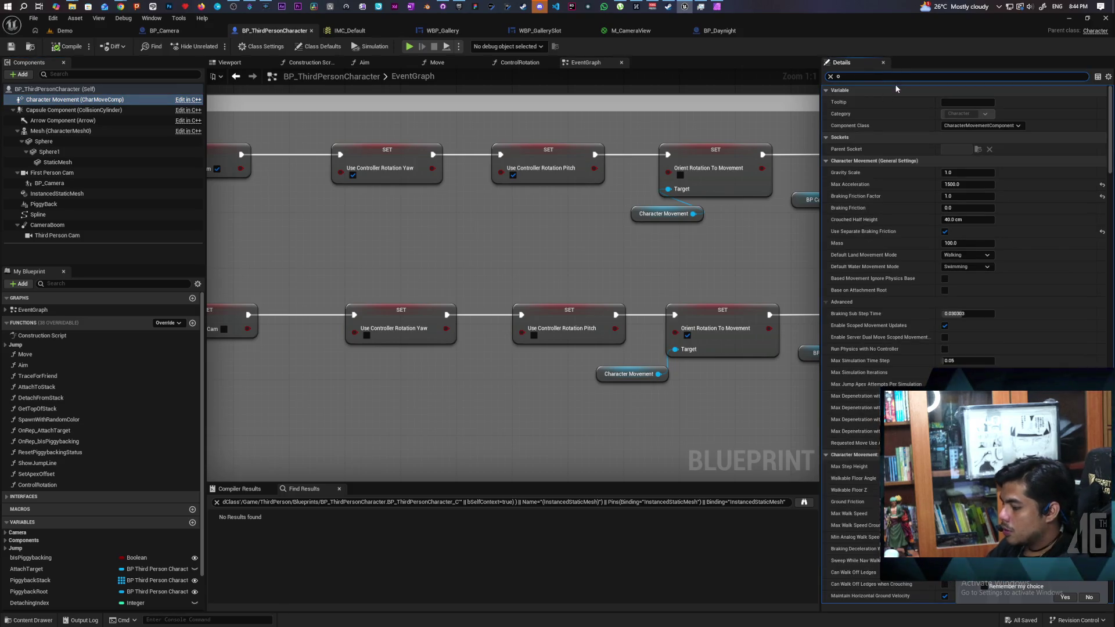
text(rient)
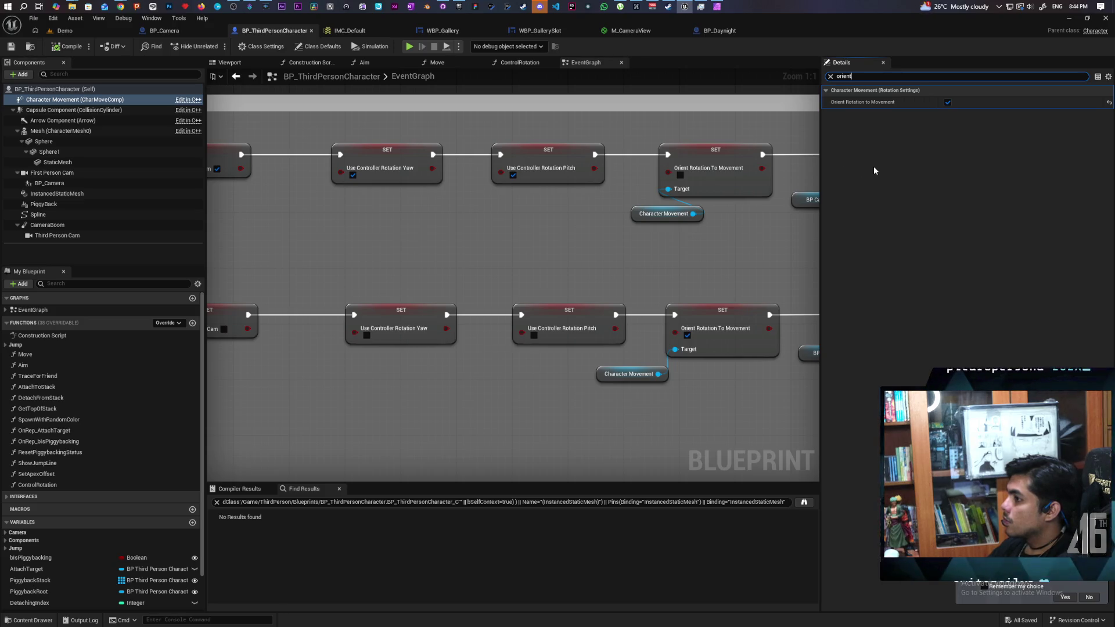
scroll(491, 229, down, 5)
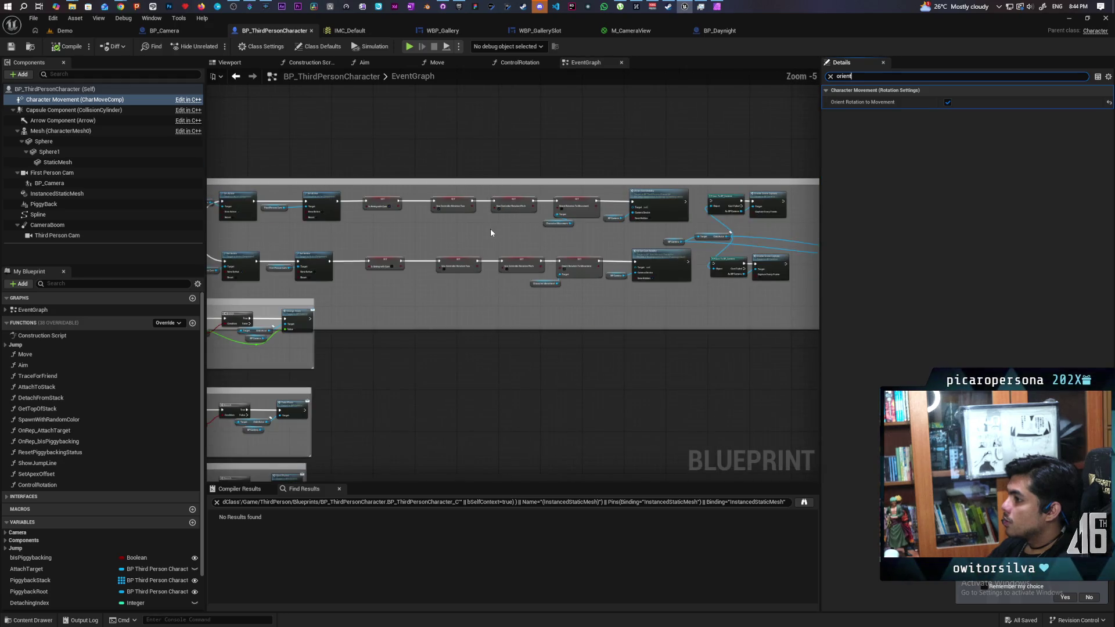
scroll(491, 229, up, 2)
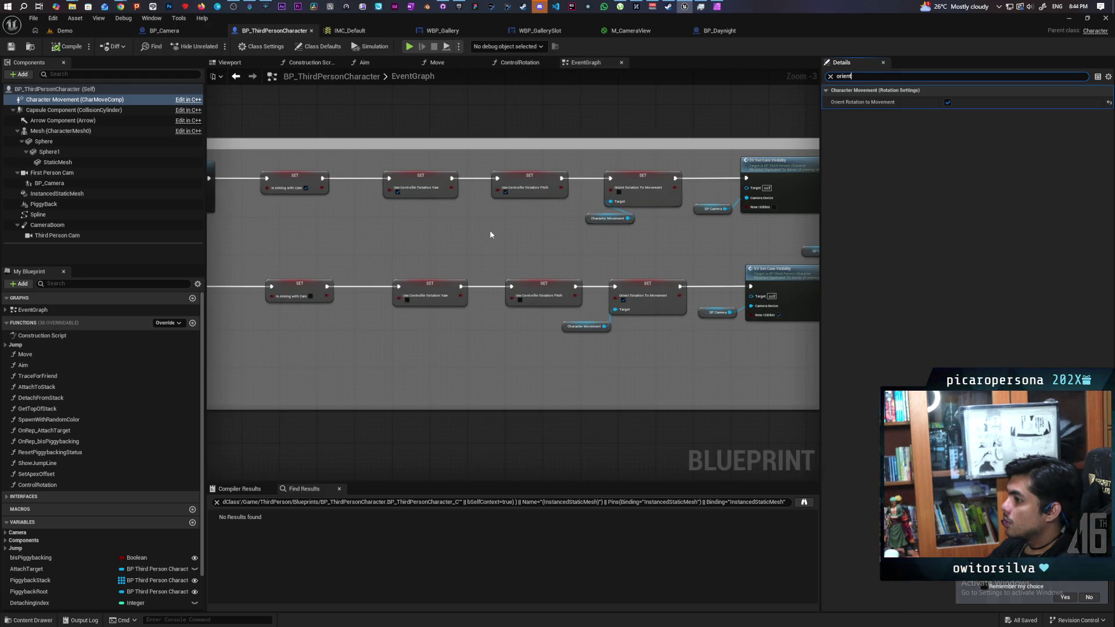
click(71, 30)
click(216, 46)
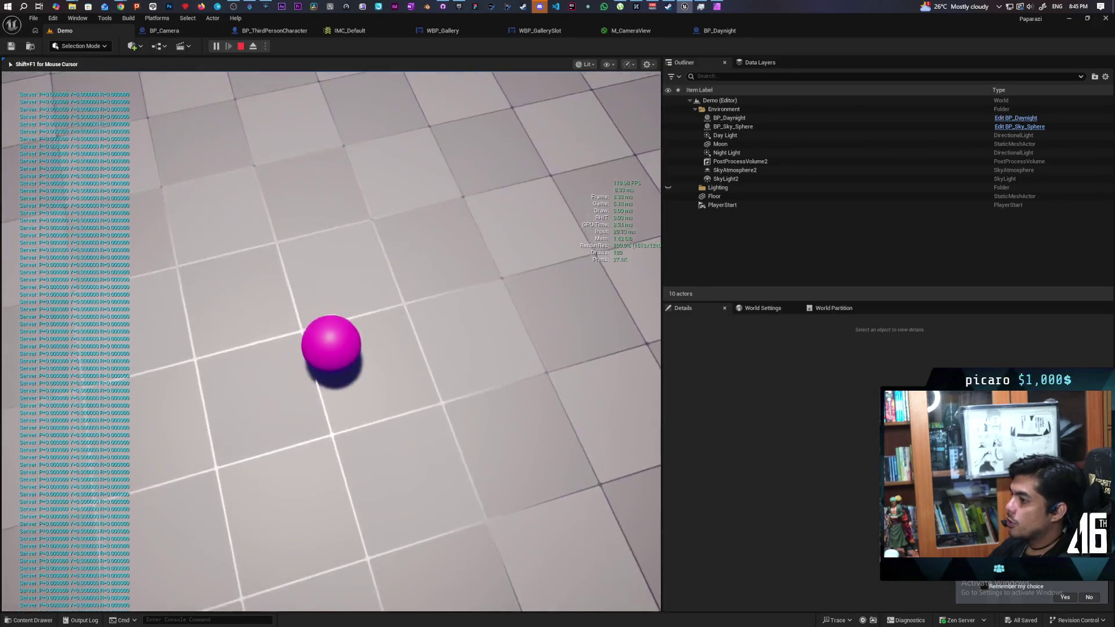
key(Escape)
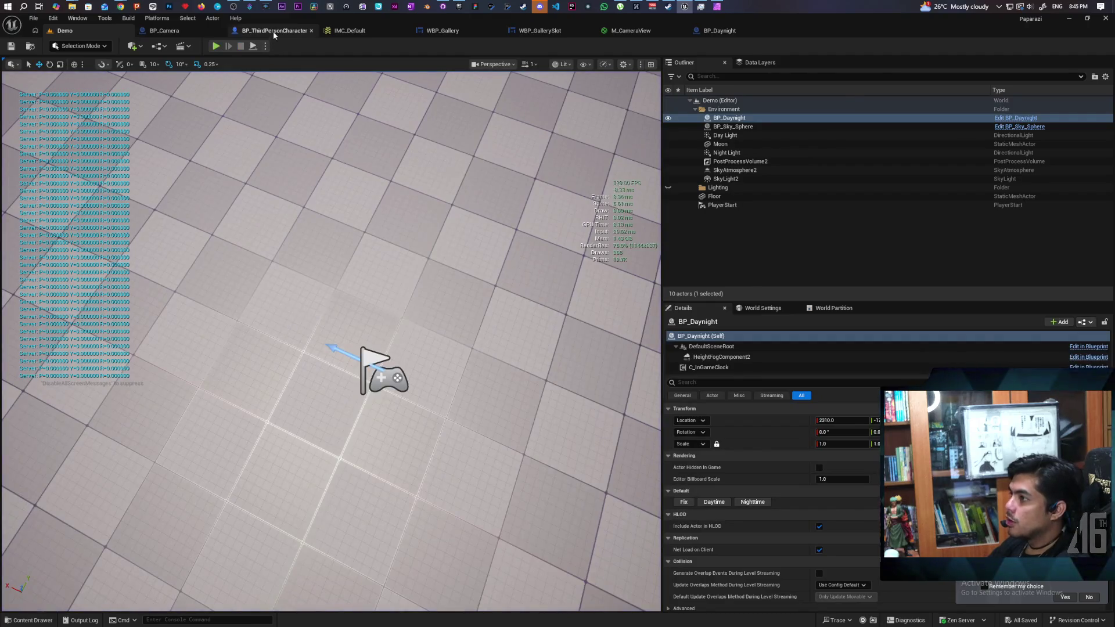
click(274, 31)
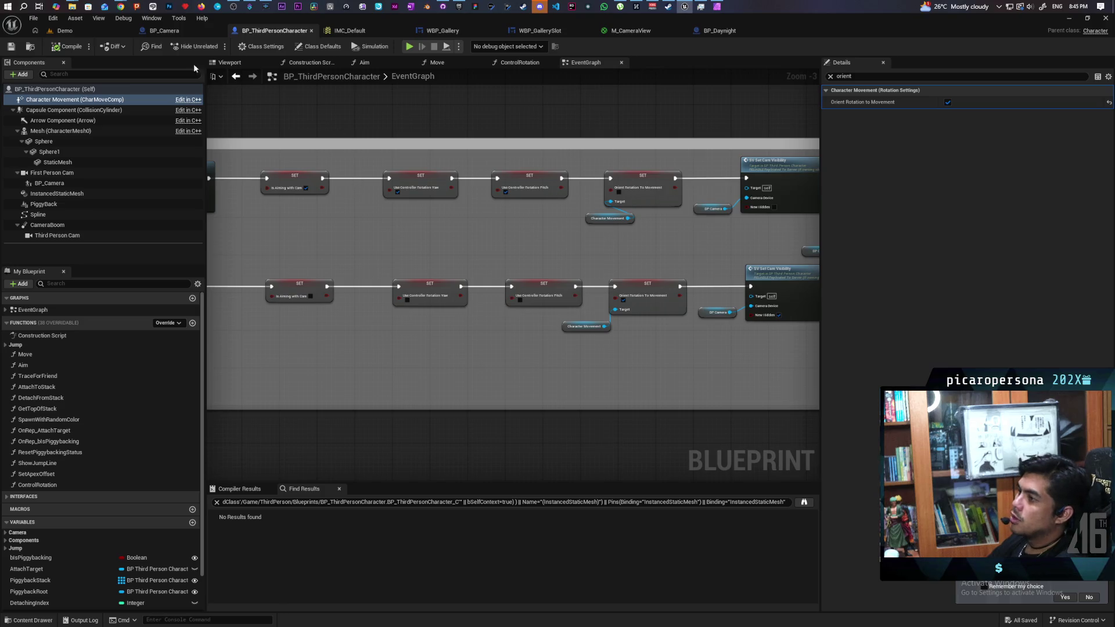
click(93, 30)
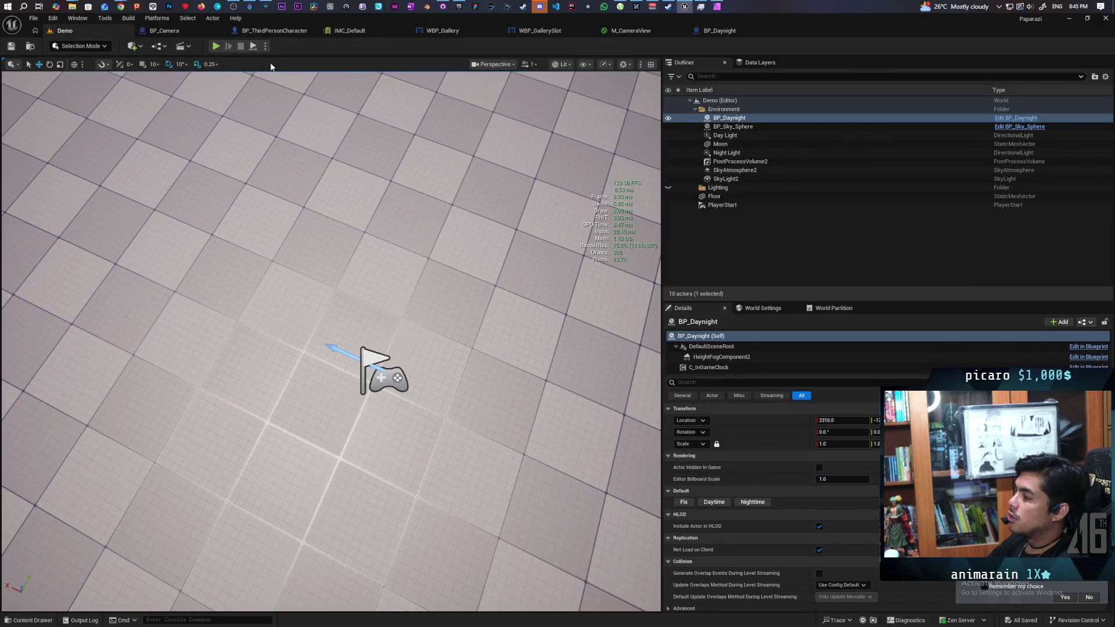
click(216, 46)
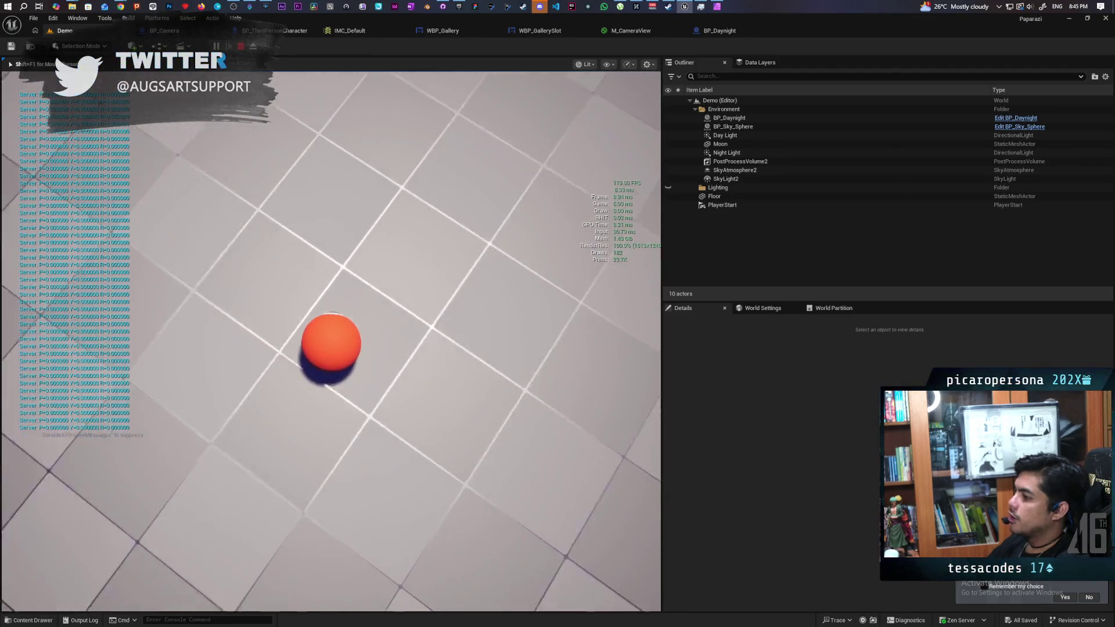
key(c)
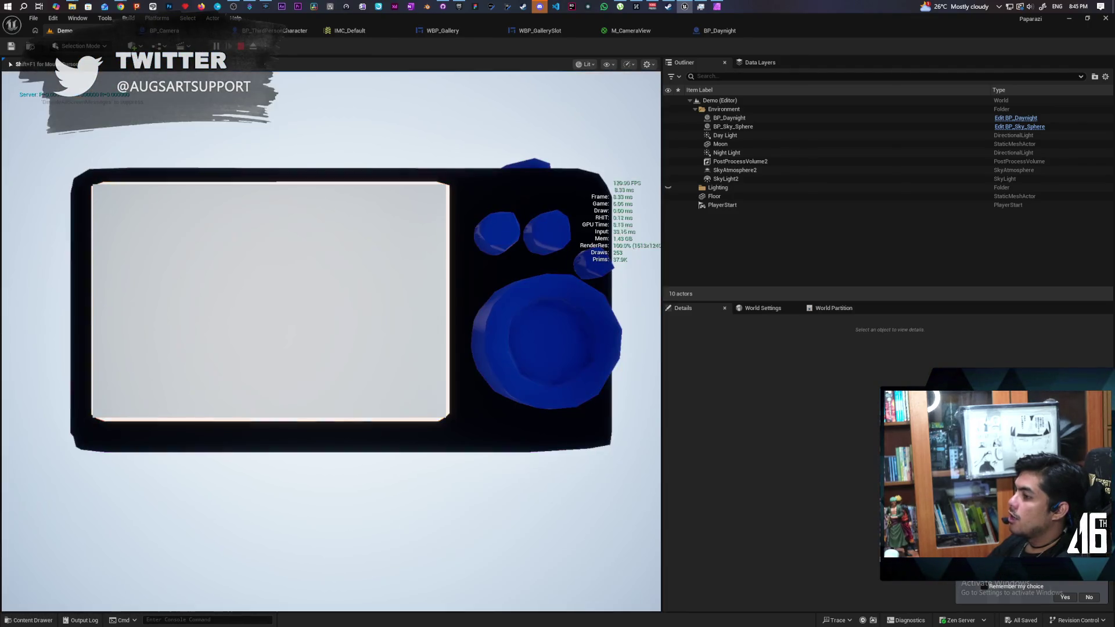
key(c)
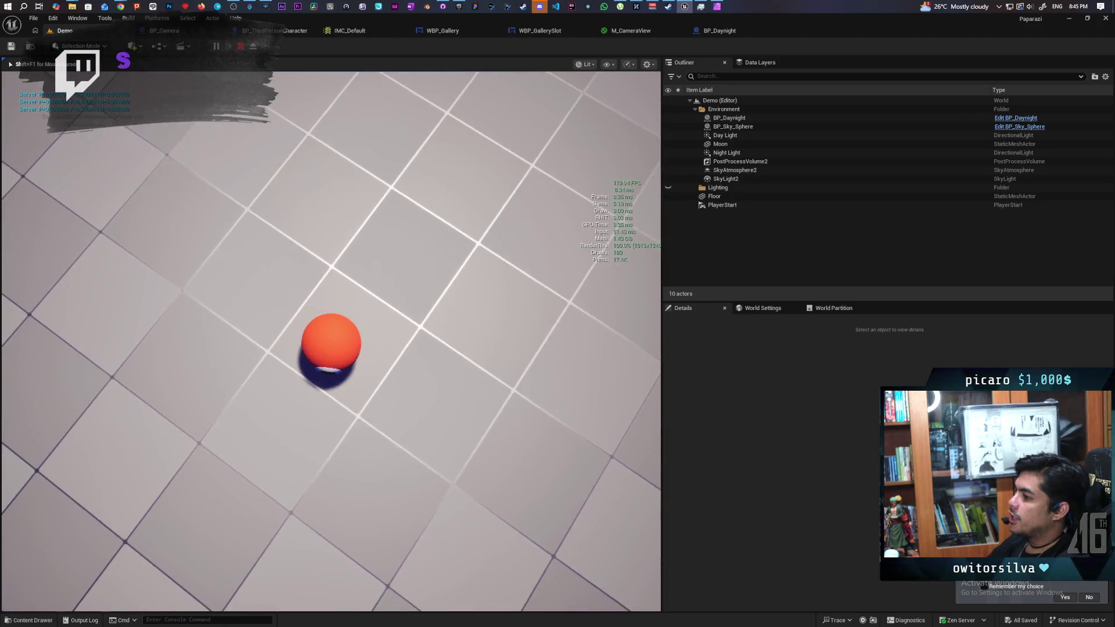
key(Escape)
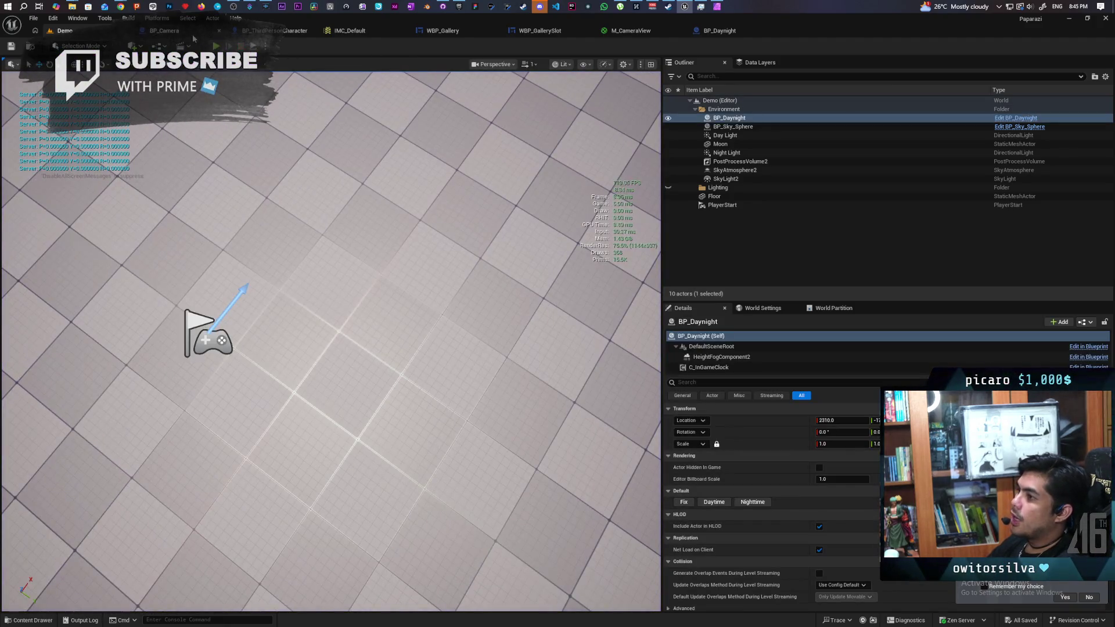
click(269, 33)
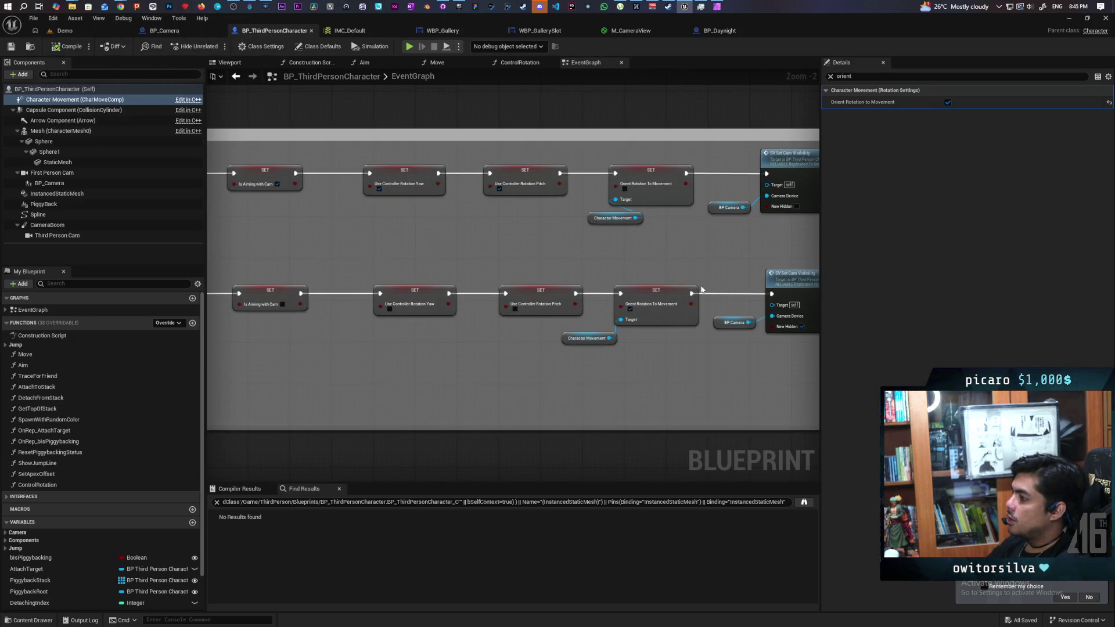
Uncheck Use Controller Rotation Yaw in the character's Class Defaults, then return to the Demo level
scroll(404, 321, down, 1)
mouse_move(374, 344)
mouse_down()
mouse_move(610, 328)
mouse_move(453, 331)
mouse_move(402, 349)
mouse_up()
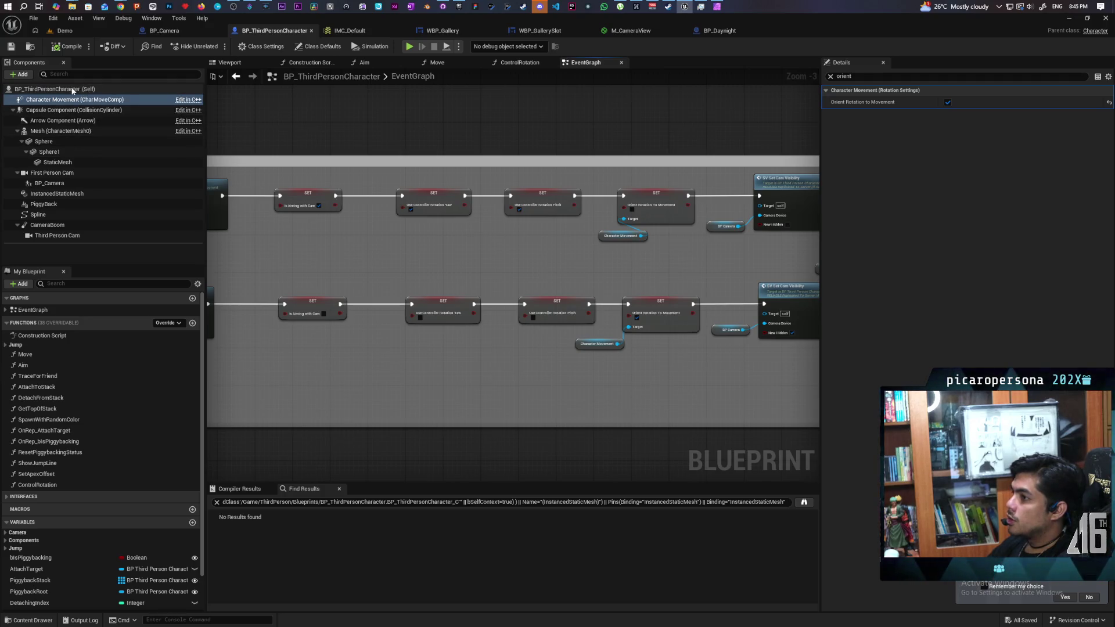
click(75, 90)
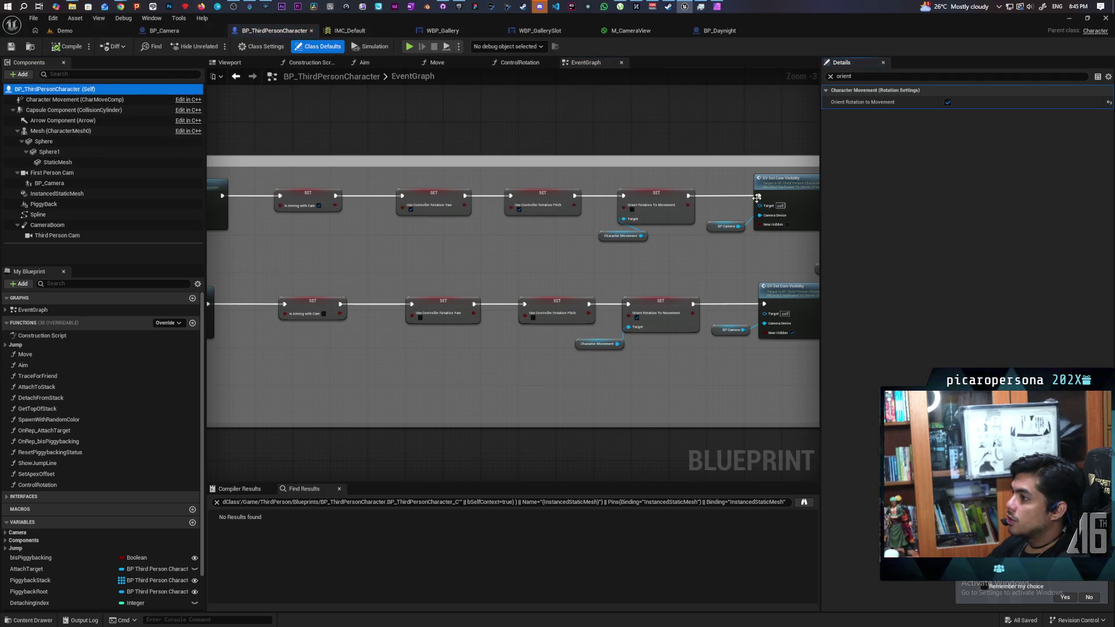
click(846, 77)
text(use con)
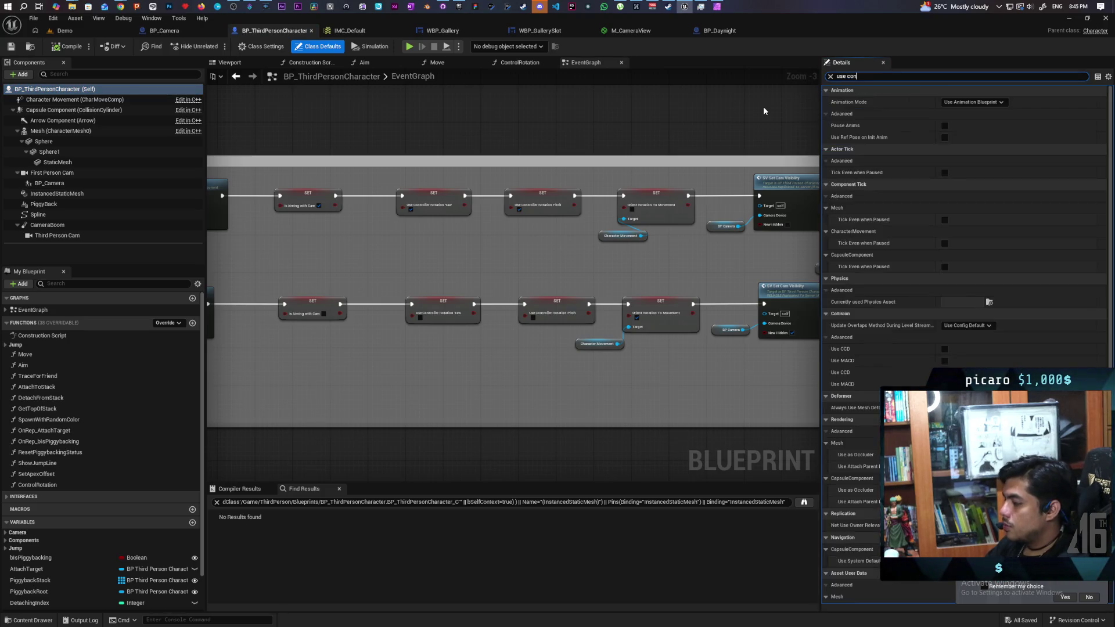
click(948, 162)
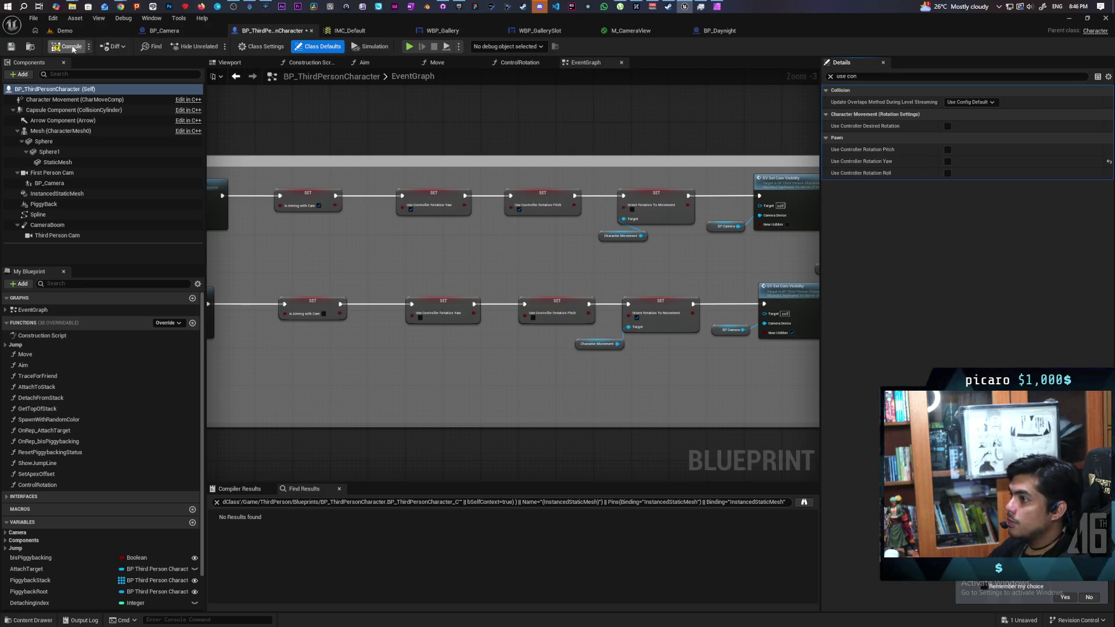
click(90, 31)
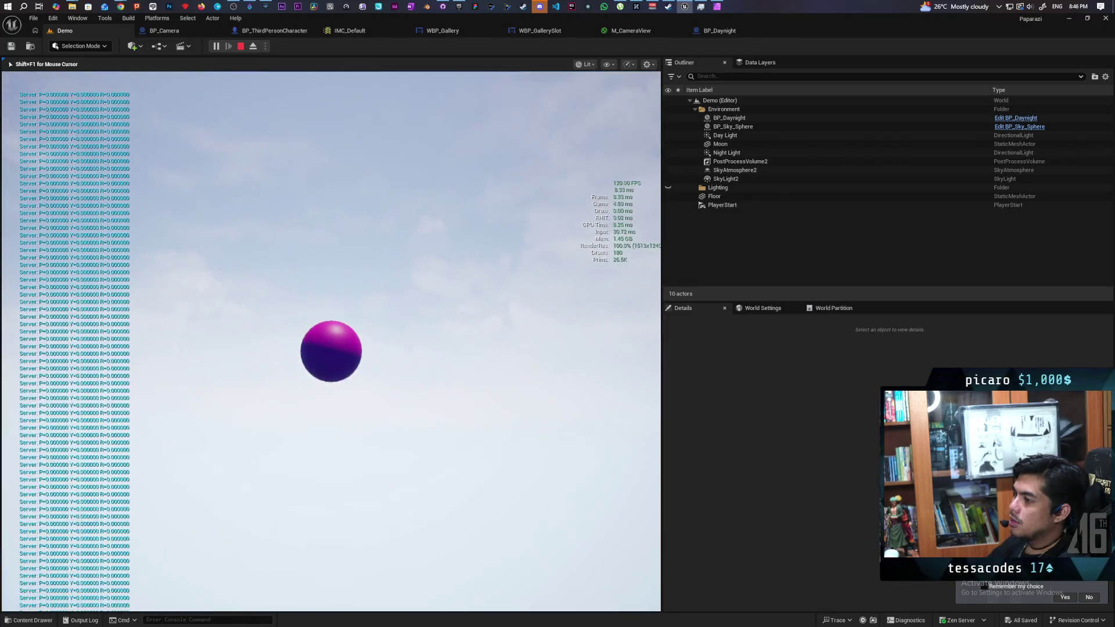
Stop the Demo playtest and bring up the BP_Camera blueprint's event graph
key(Escape)
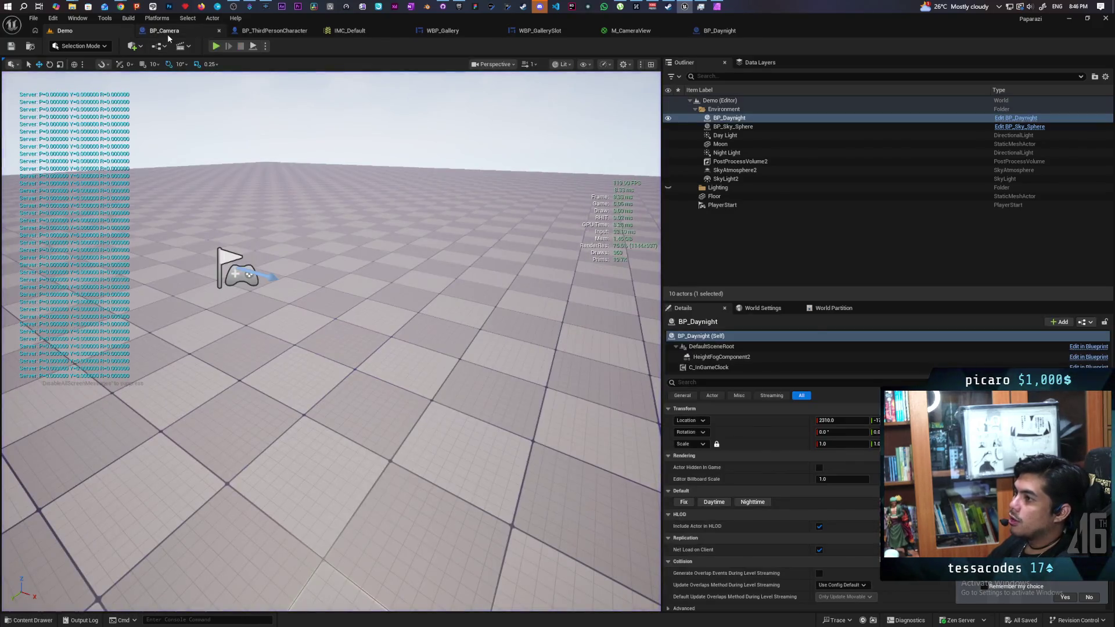
click(167, 32)
scroll(400, 178, down, 5)
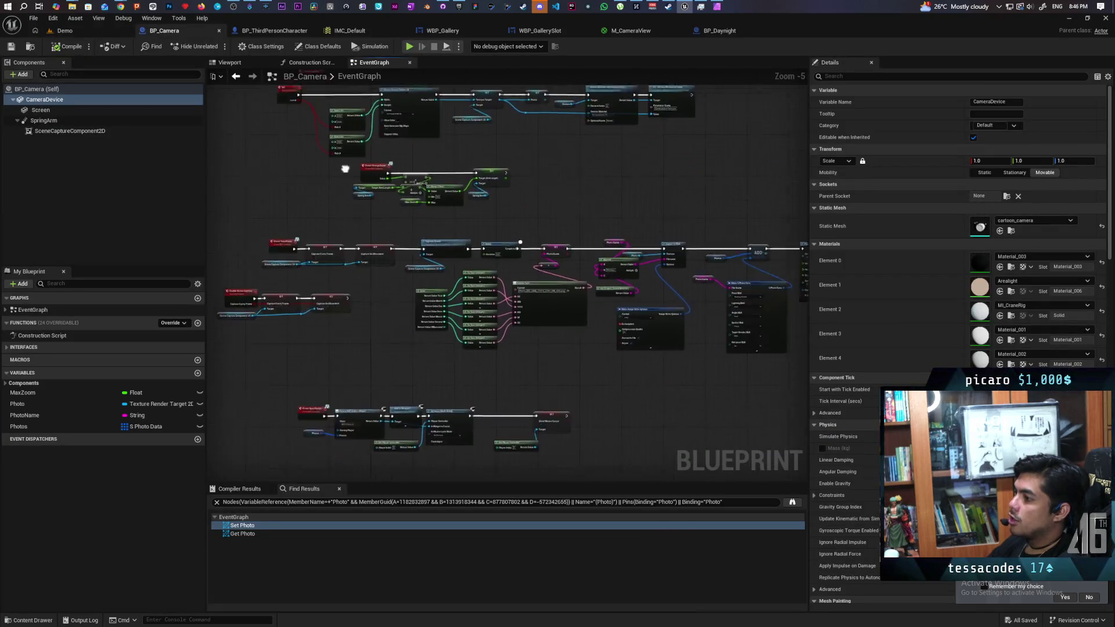
scroll(484, 204, down, 3)
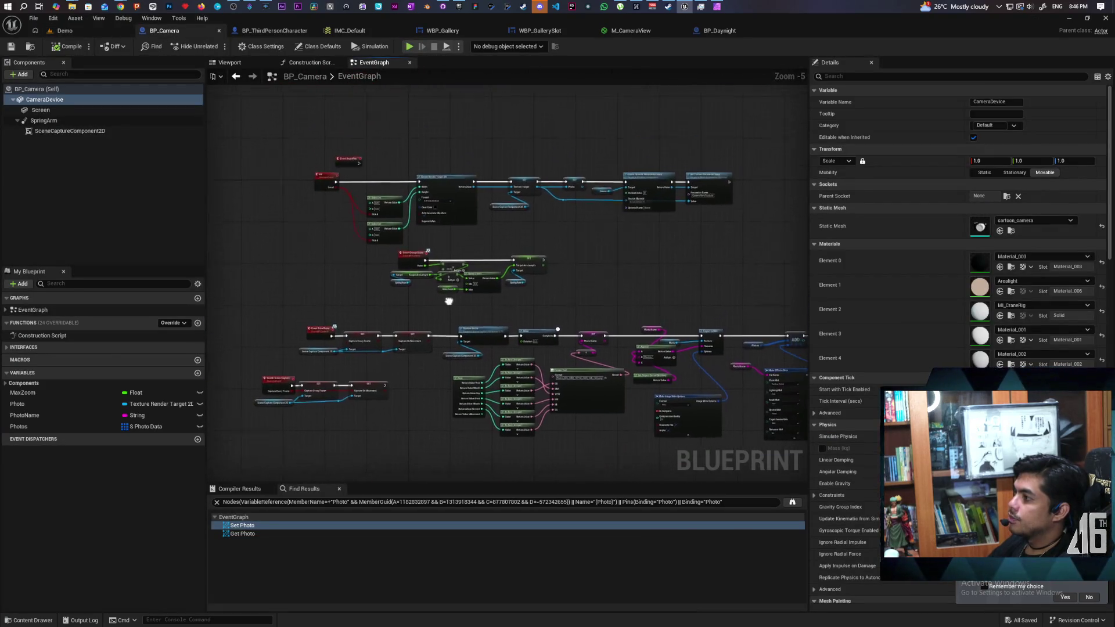
scroll(489, 275, up, 4)
scroll(469, 228, down, 2)
Survey the BP_Camera graph's nodes, then switch over to GitHub Desktop
mouse_move(405, 349)
mouse_down()
mouse_move(523, 316)
mouse_move(424, 312)
mouse_move(423, 300)
mouse_up()
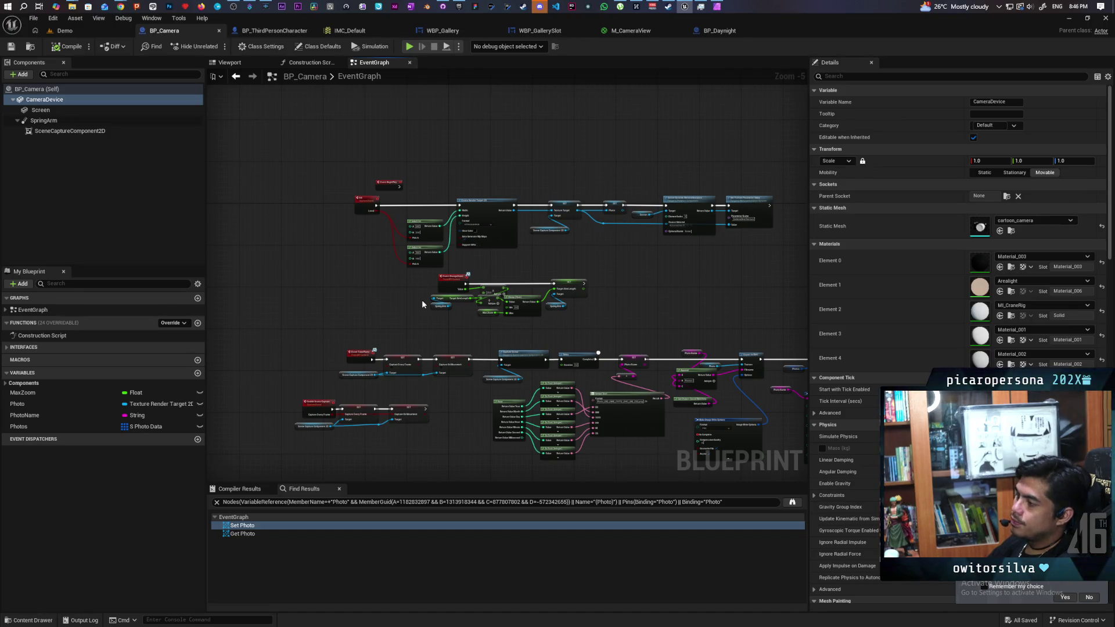
scroll(416, 278, up, 3)
scroll(416, 278, down, 3)
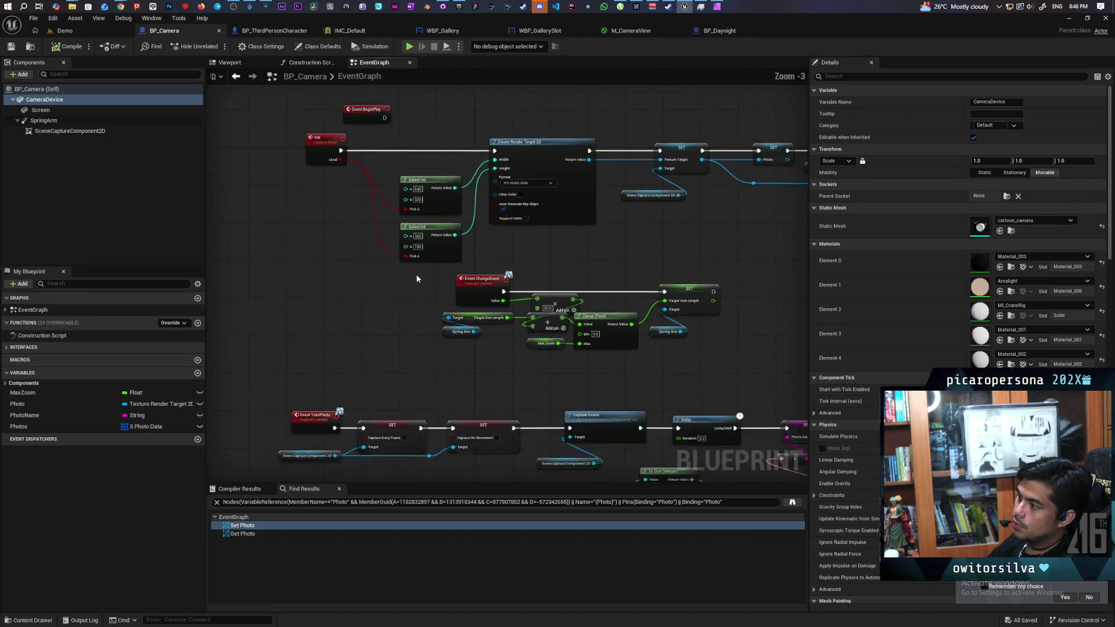
scroll(416, 278, down, 1)
mouse_move(348, 244)
mouse_down()
mouse_move(357, 302)
mouse_move(340, 240)
mouse_up()
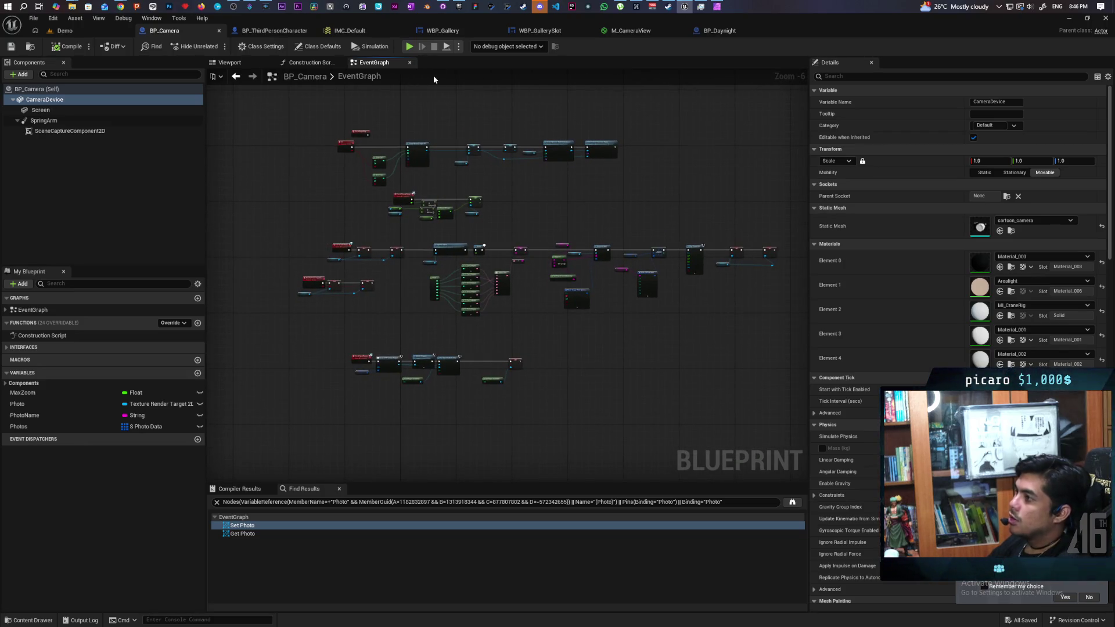
click(442, 6)
Write the commit summary 'Optimized and fixed camera' in GitHub Desktop
drag(227, 80, 611, 157)
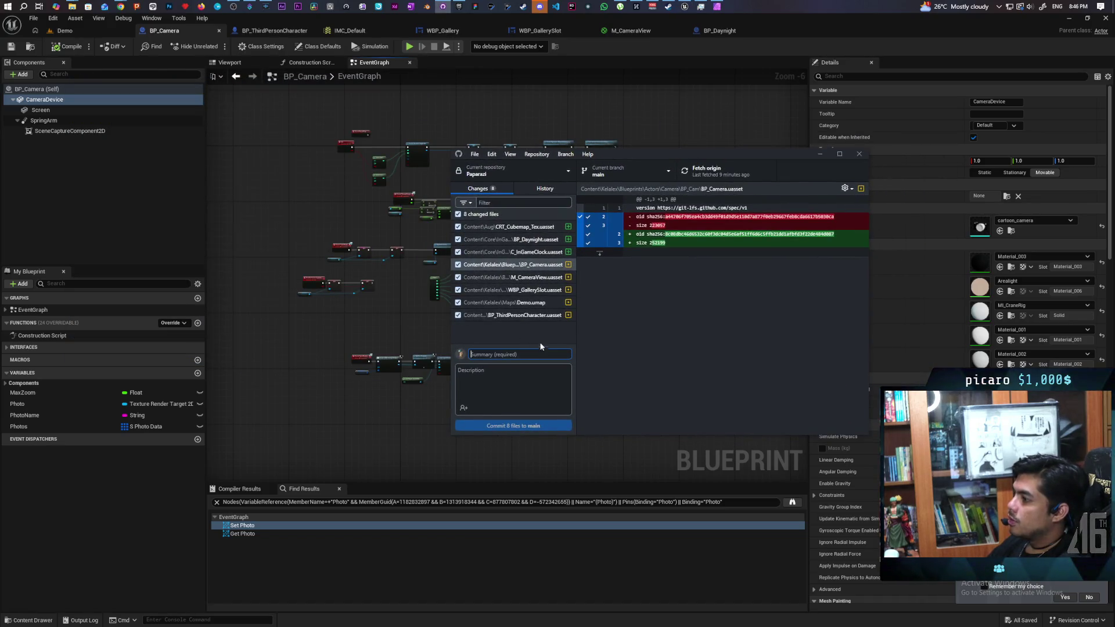
text(Fixed)
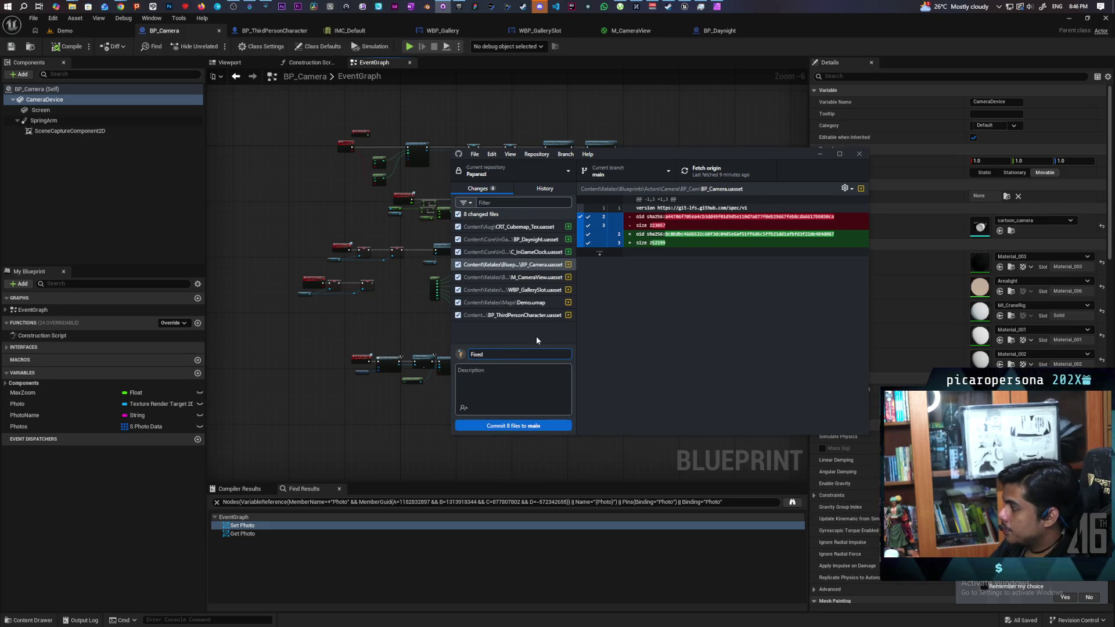
key(BackSpace)
key(BackSpace)
key(BackSpace)
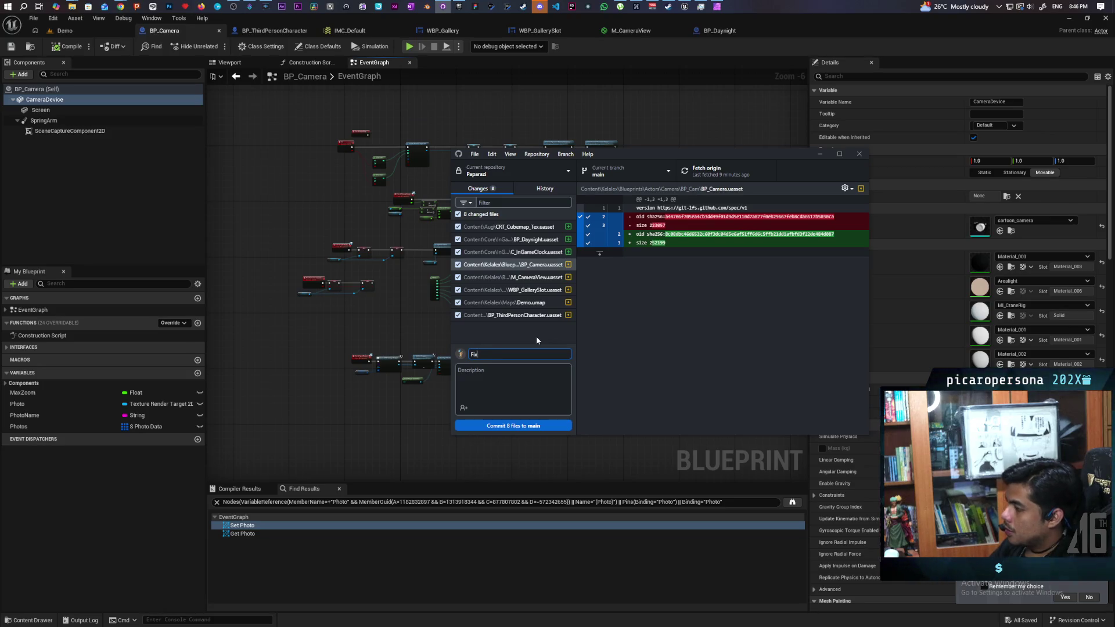
text(Op)
text(timize)
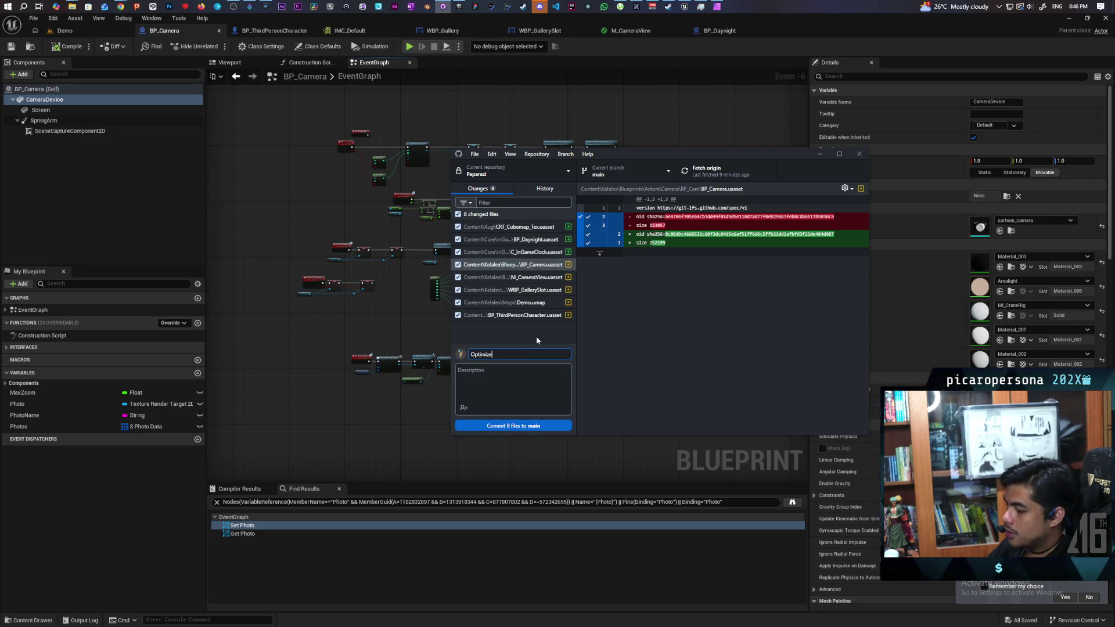
text(d and fixed camera.)
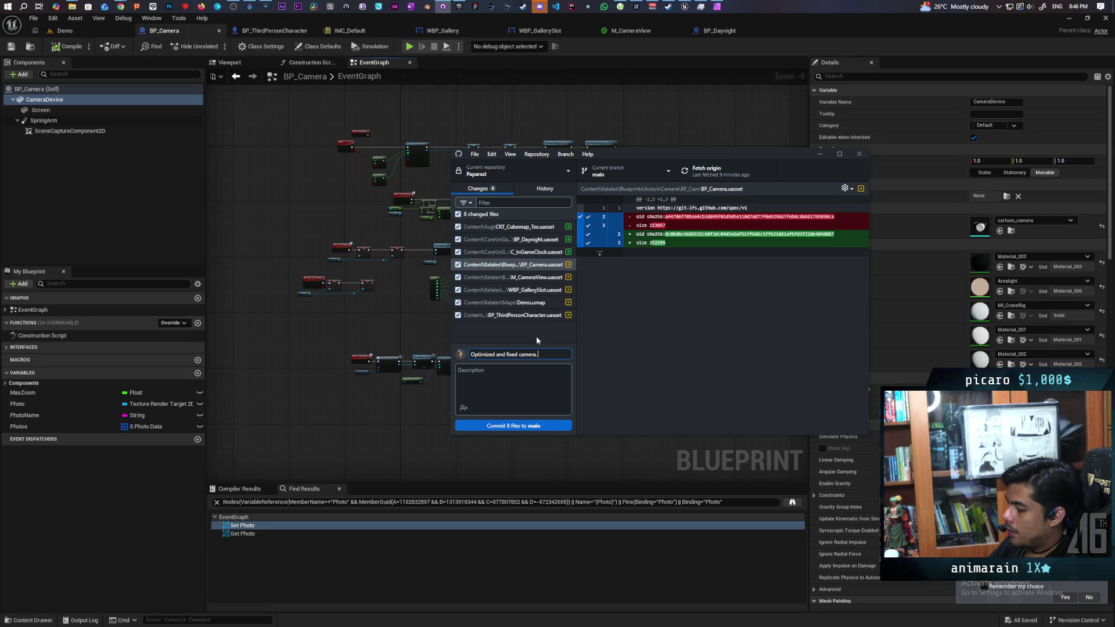
Append 'added sky' to the summary, commit the 8 files to main, and push to origin
text( added sky)
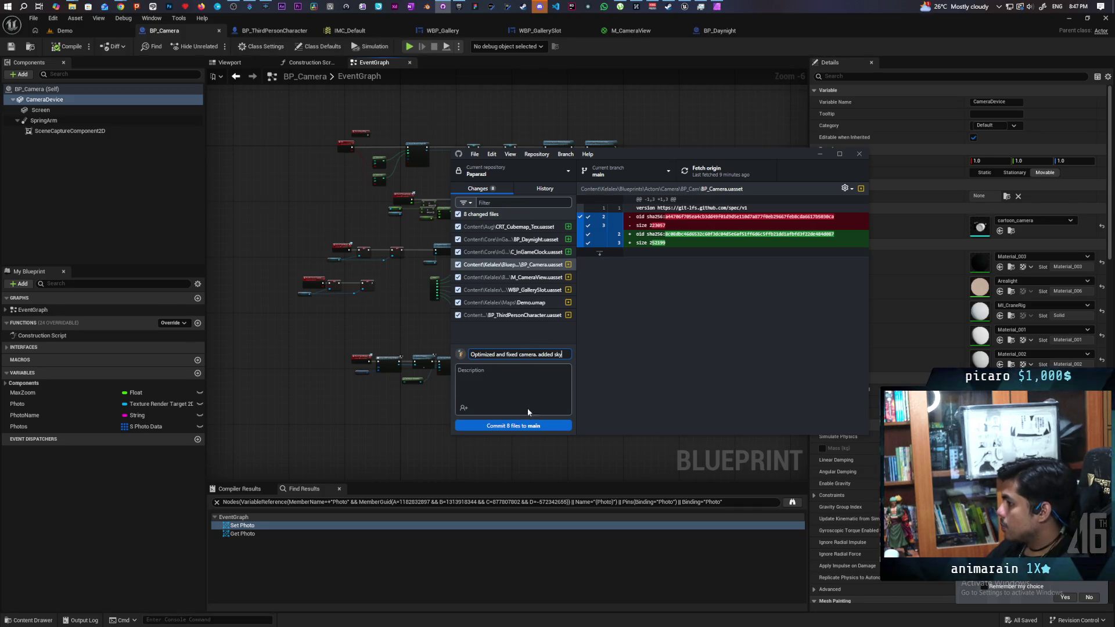
click(520, 426)
click(726, 177)
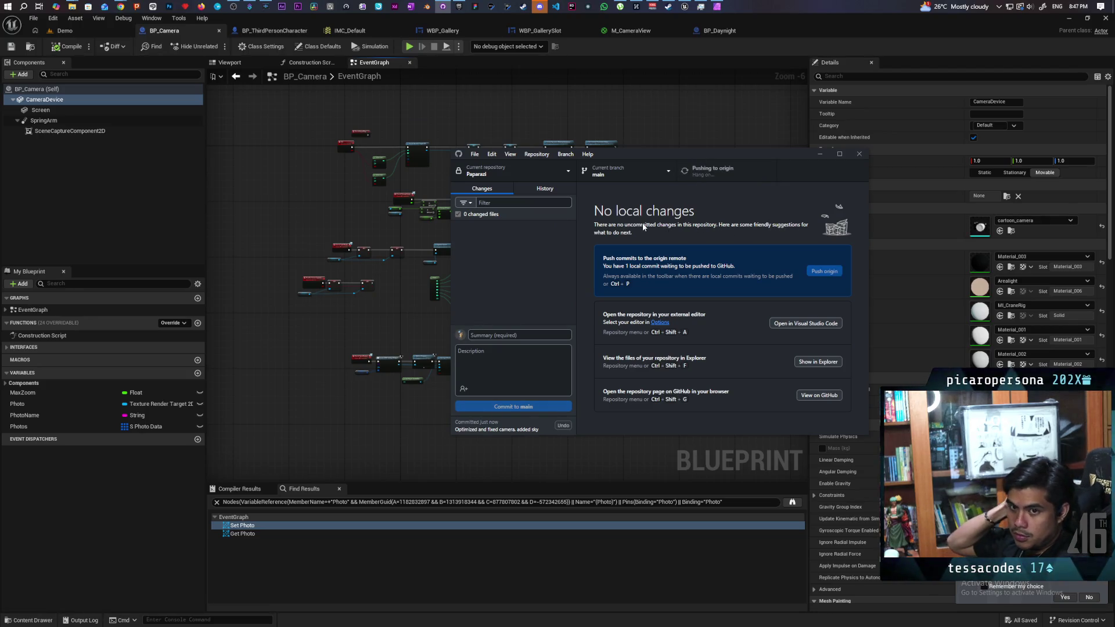